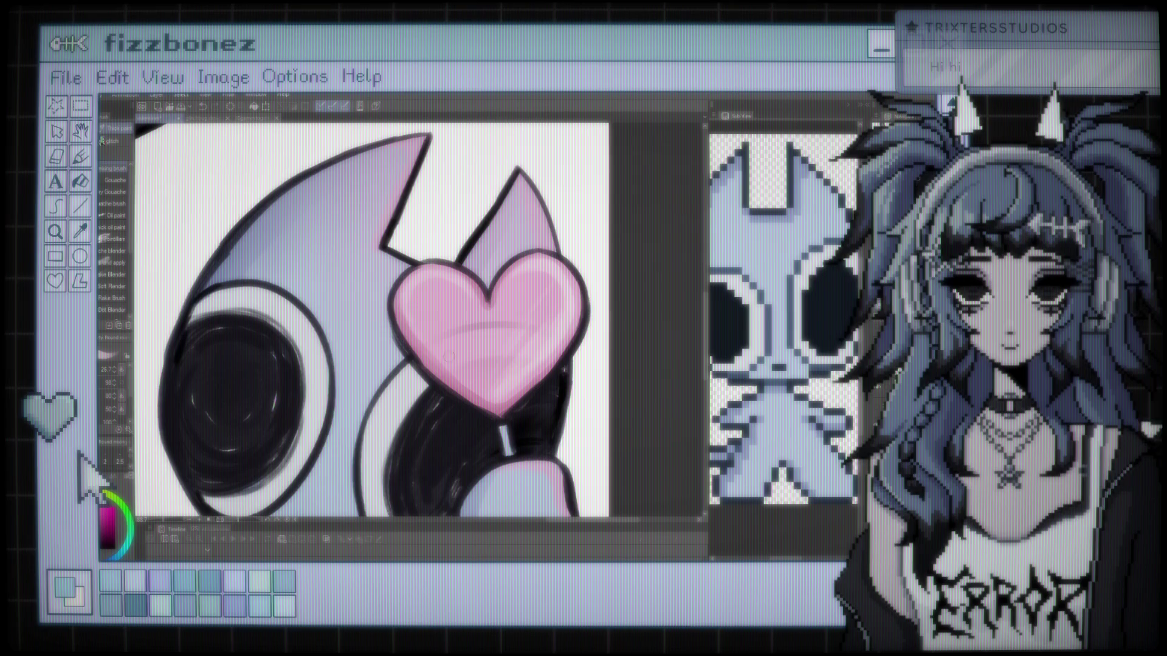
Zoom in and out on the canvas to look over the illustration.
scroll(370, 321, down, 5)
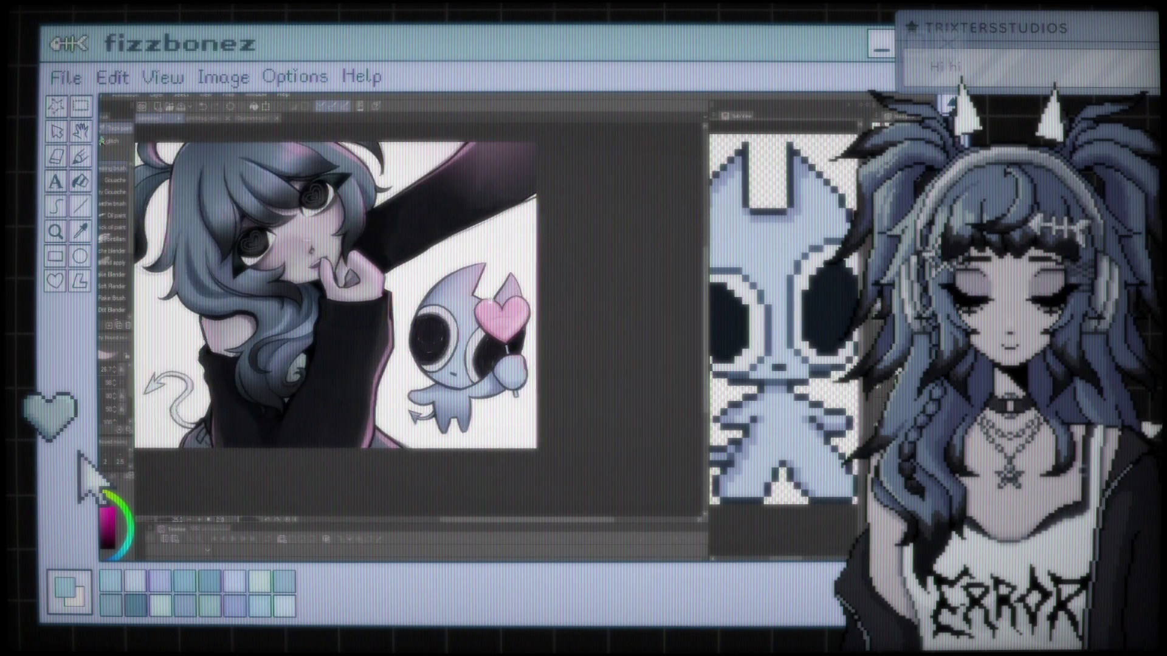
scroll(520, 331, up, 5)
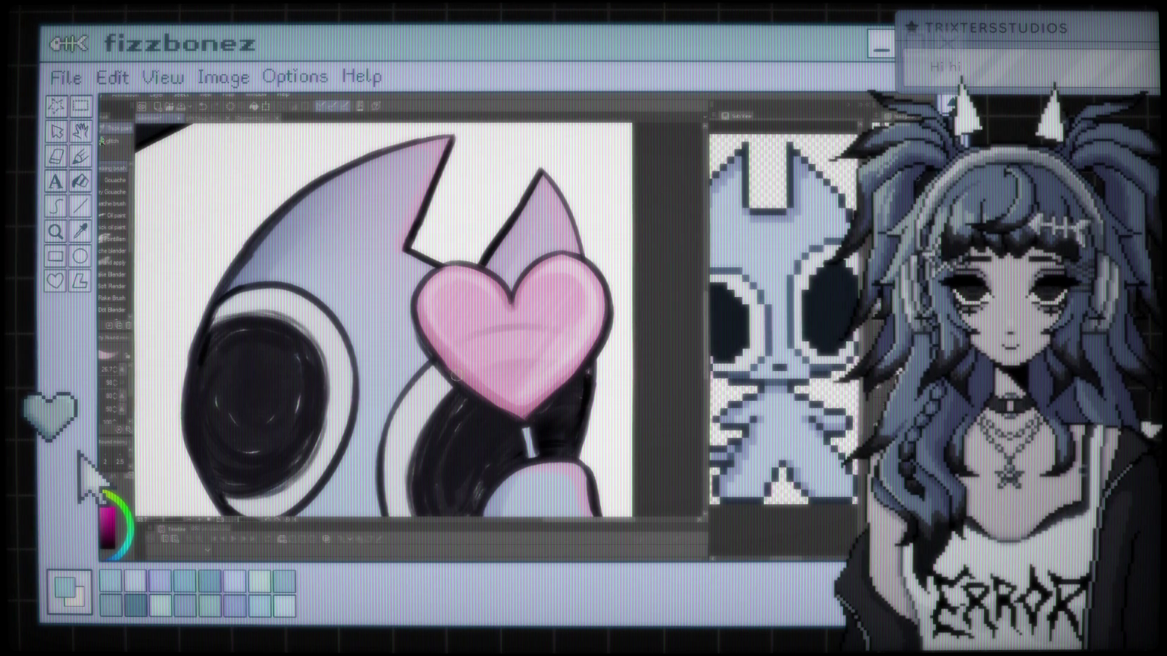
scroll(455, 375, down, 4)
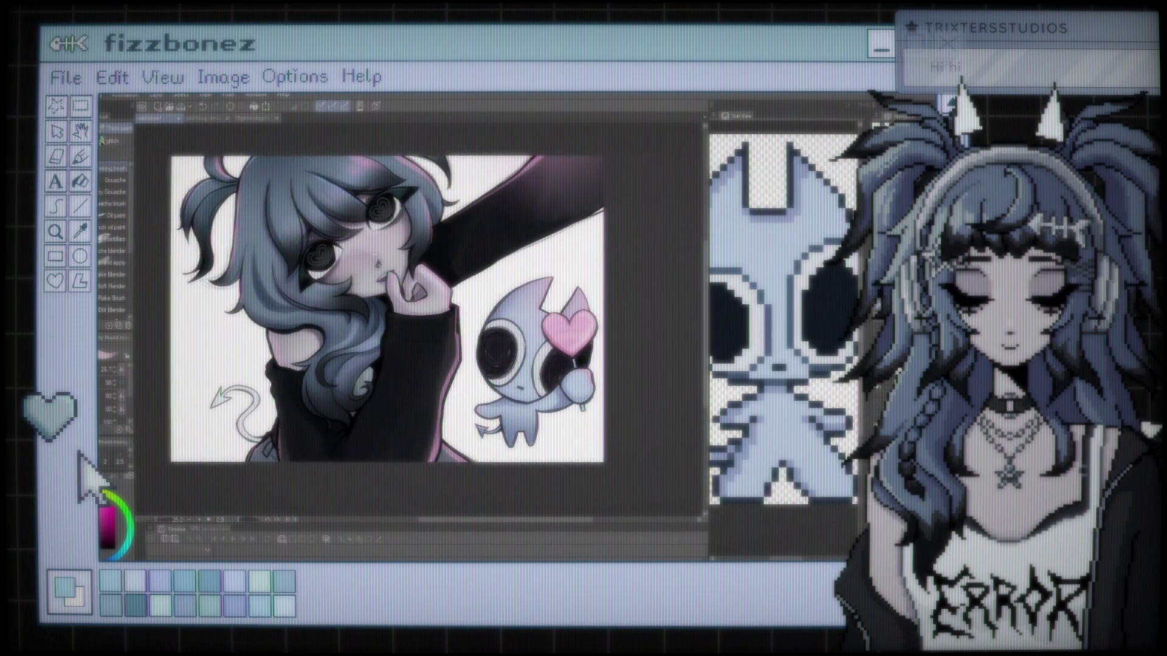
scroll(455, 375, down, 2)
scroll(454, 375, up, 2)
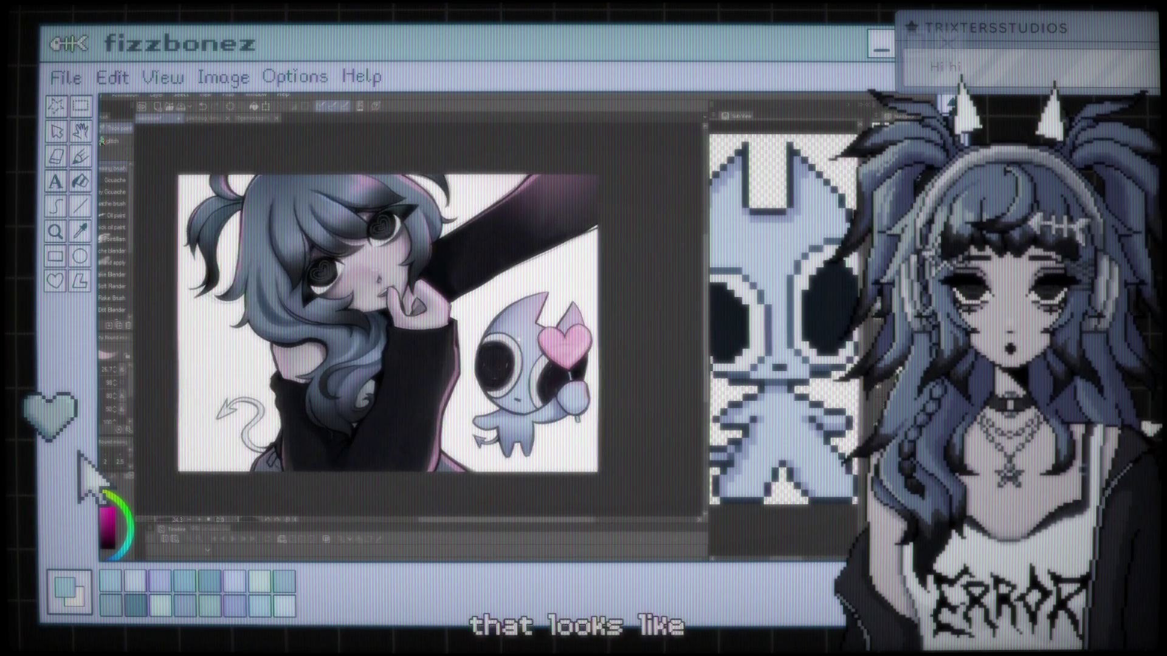
scroll(559, 355, up, 4)
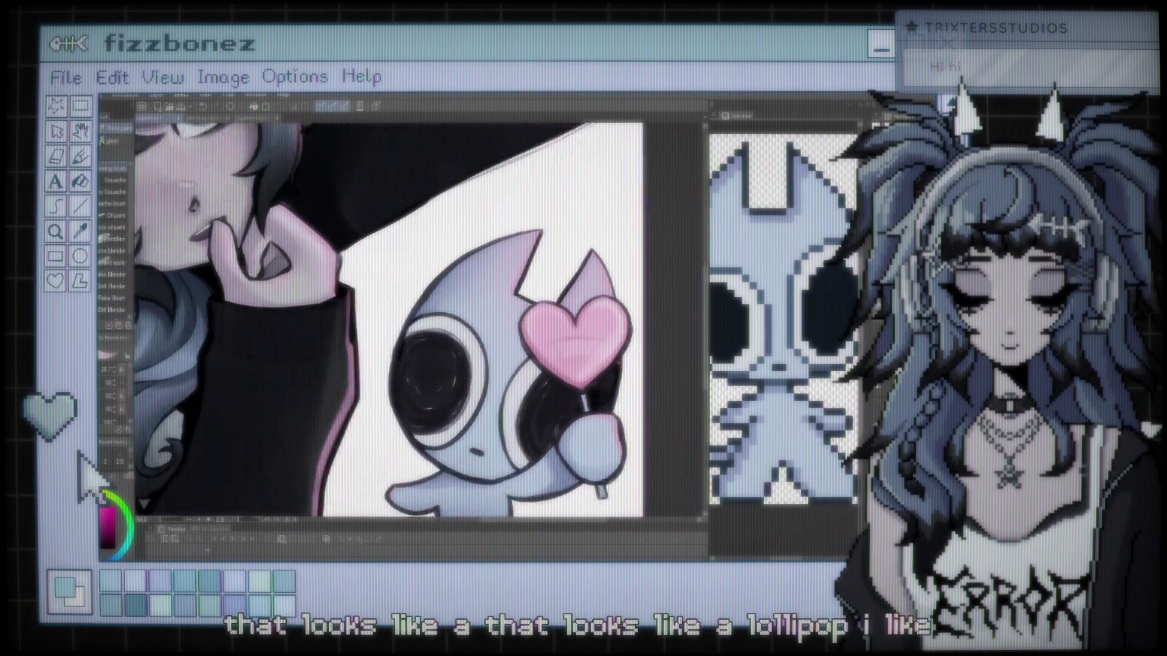
scroll(542, 357, up, 3)
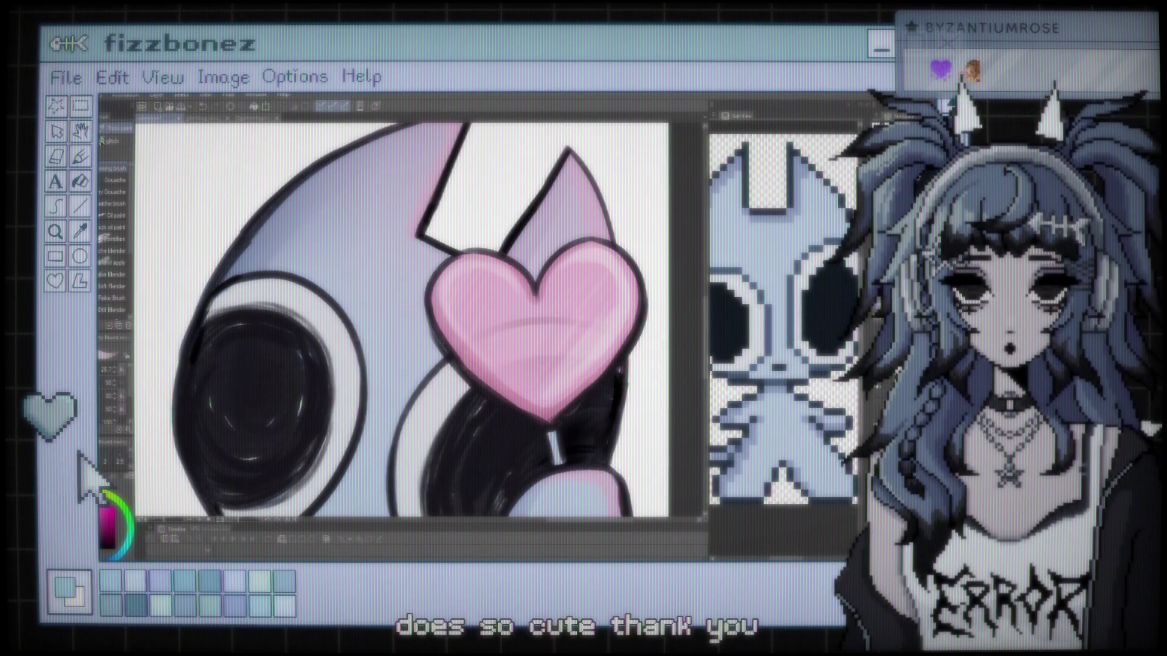
Centre the heart lollipop, zoom around the heart and hand, then fit the whole canvas.
drag(561, 284, 509, 269)
scroll(509, 269, up, 4)
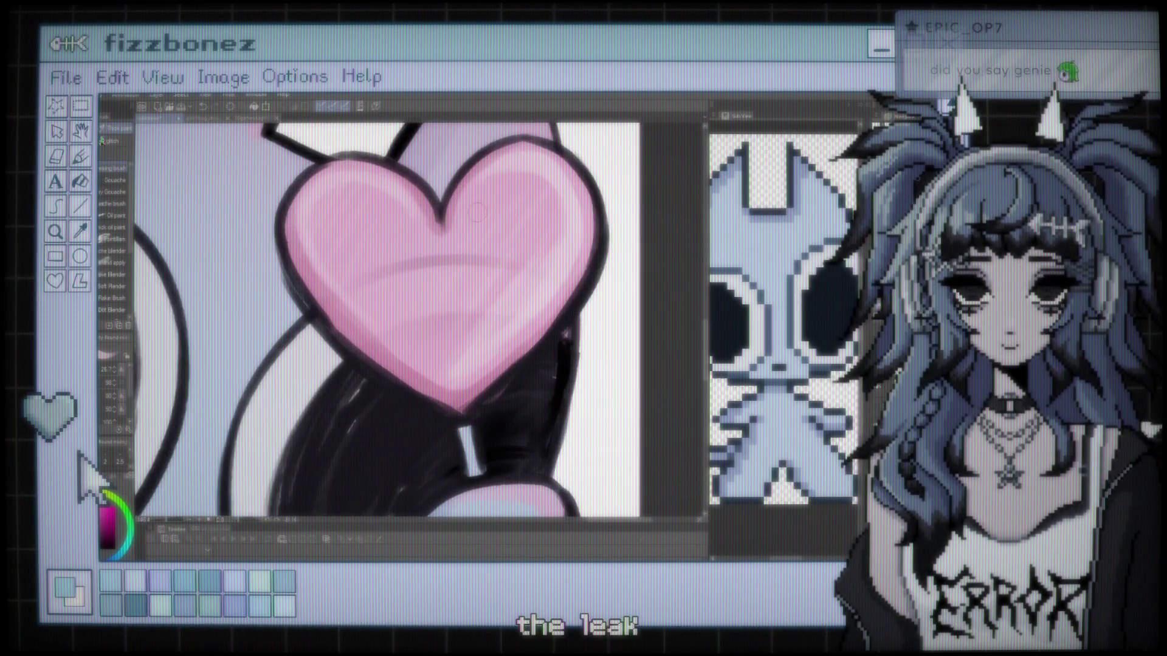
scroll(512, 226, down, 6)
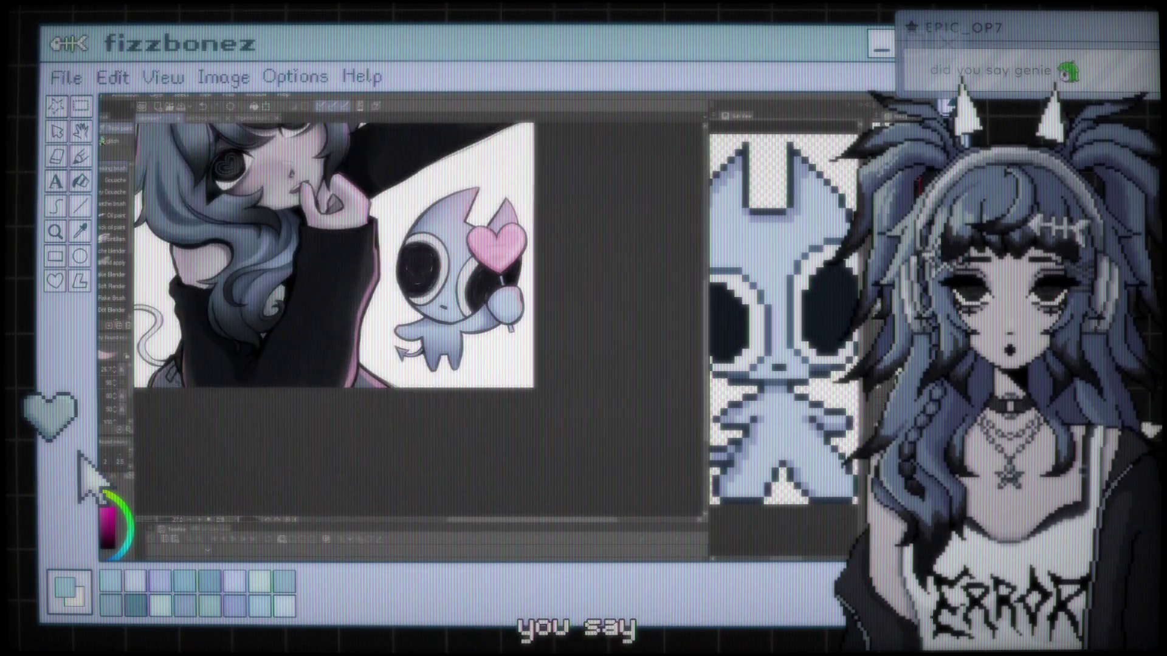
scroll(398, 316, up, 2)
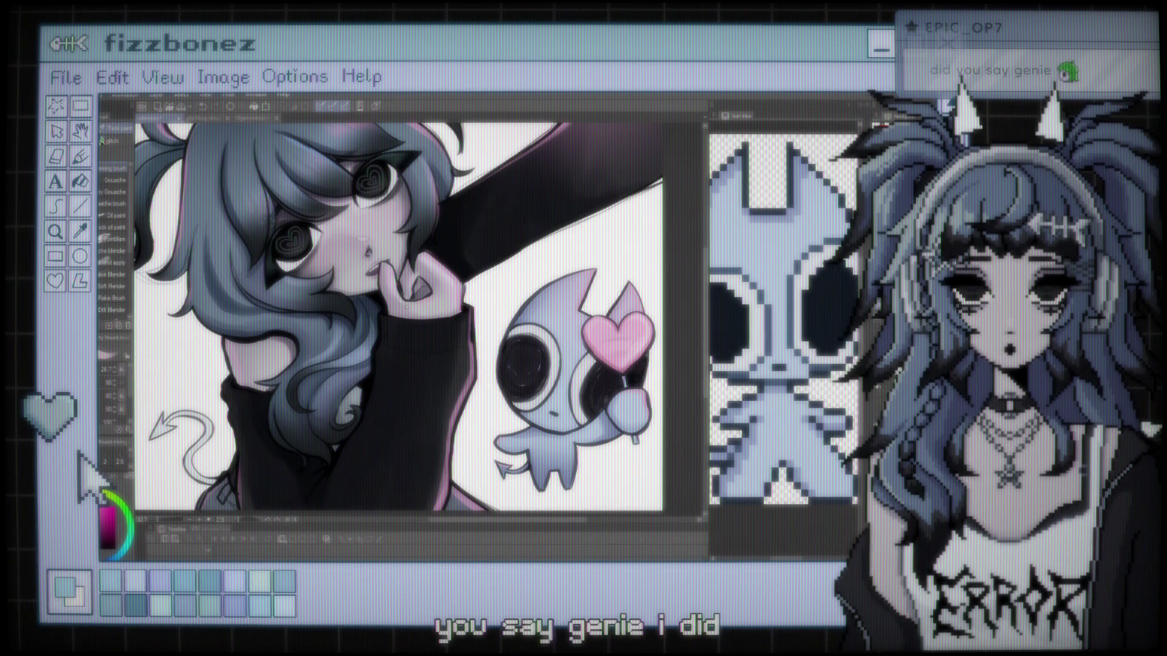
scroll(516, 313, down, 3)
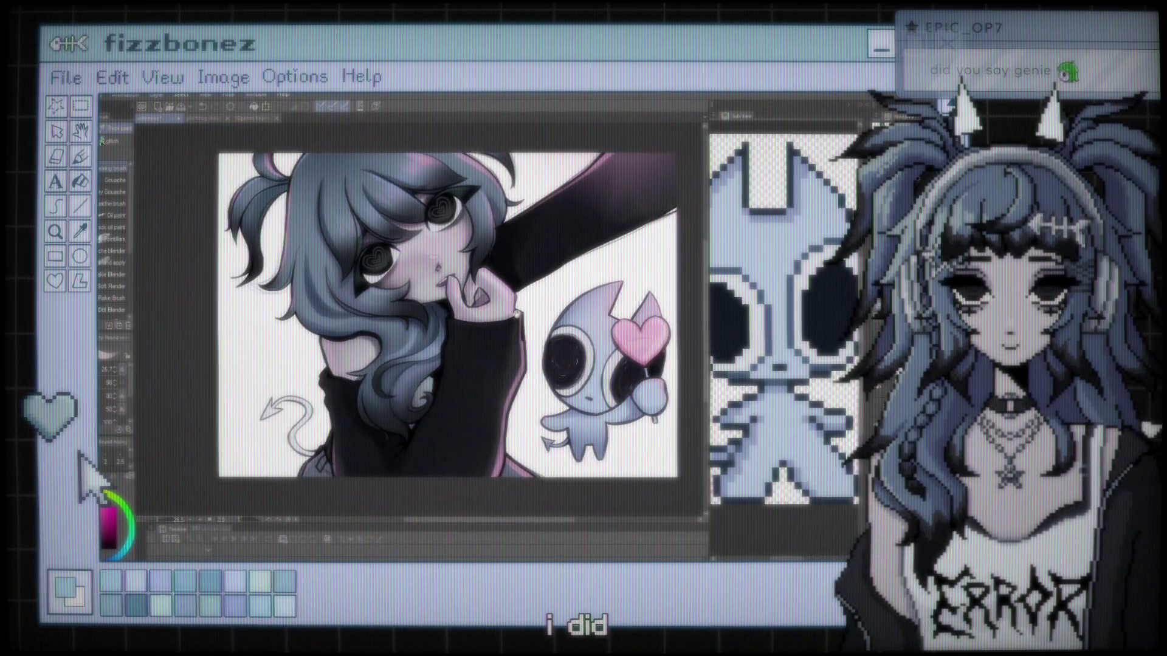
scroll(560, 314, up, 3)
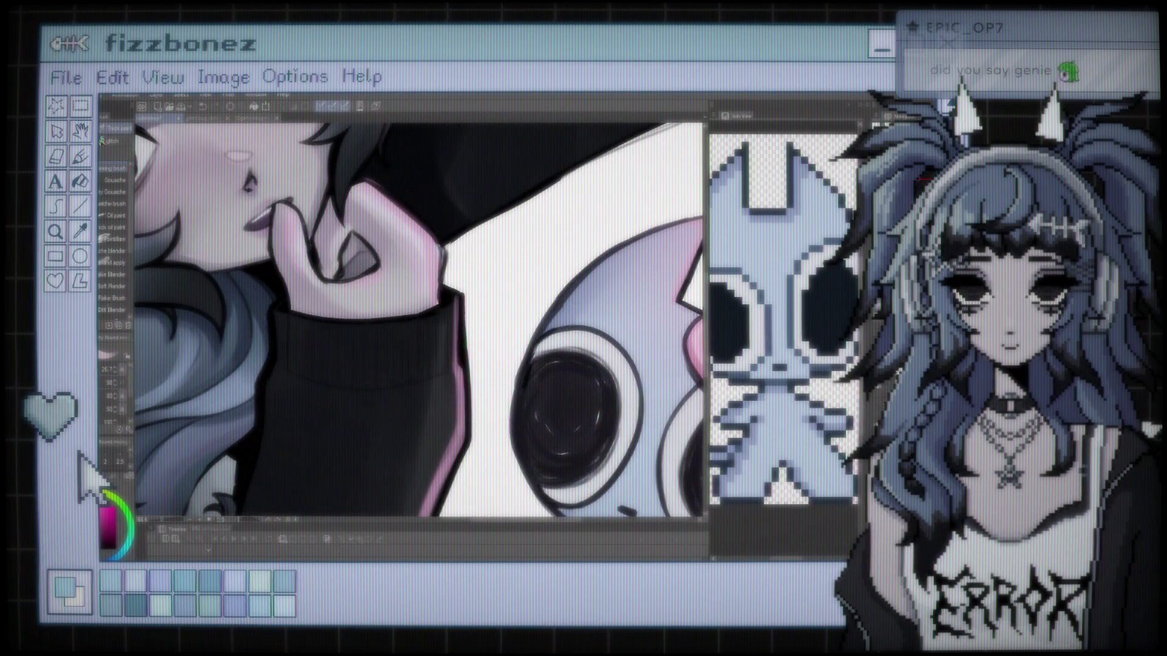
scroll(419, 316, down, 5)
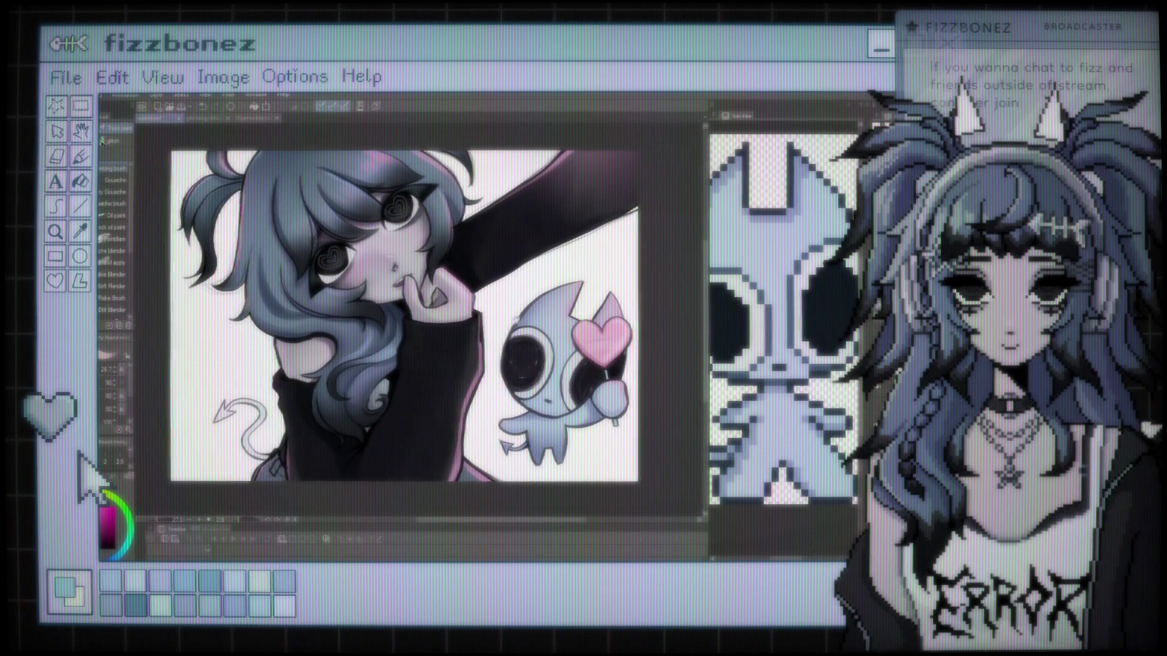
scroll(401, 316, right, 1)
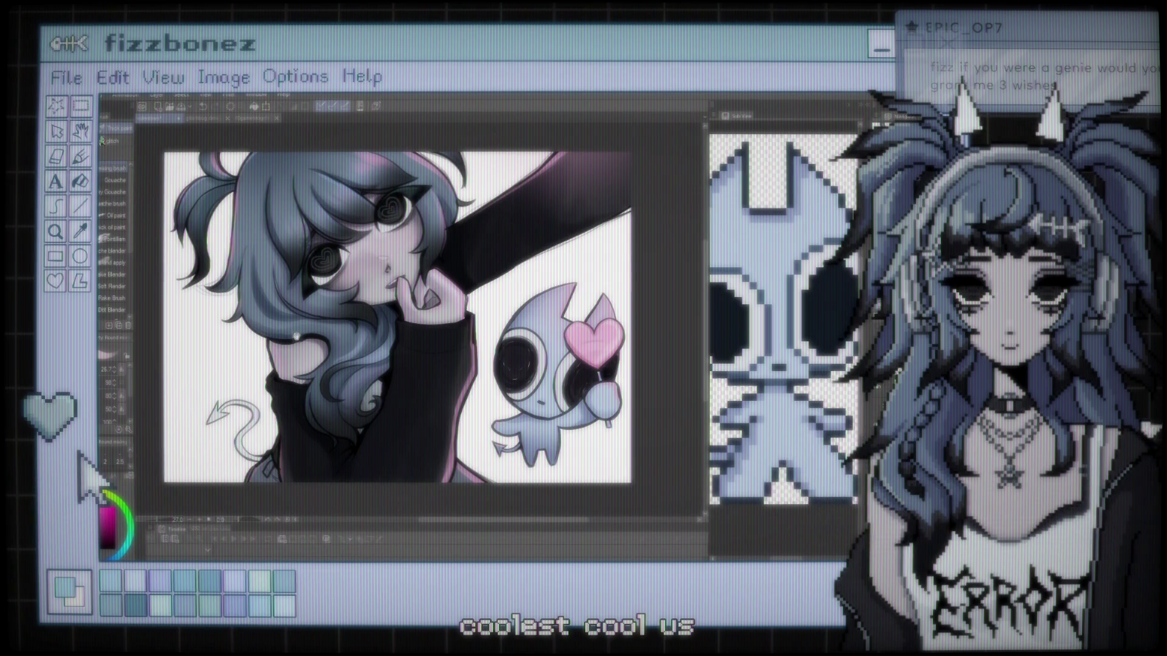
scroll(376, 316, right, 3)
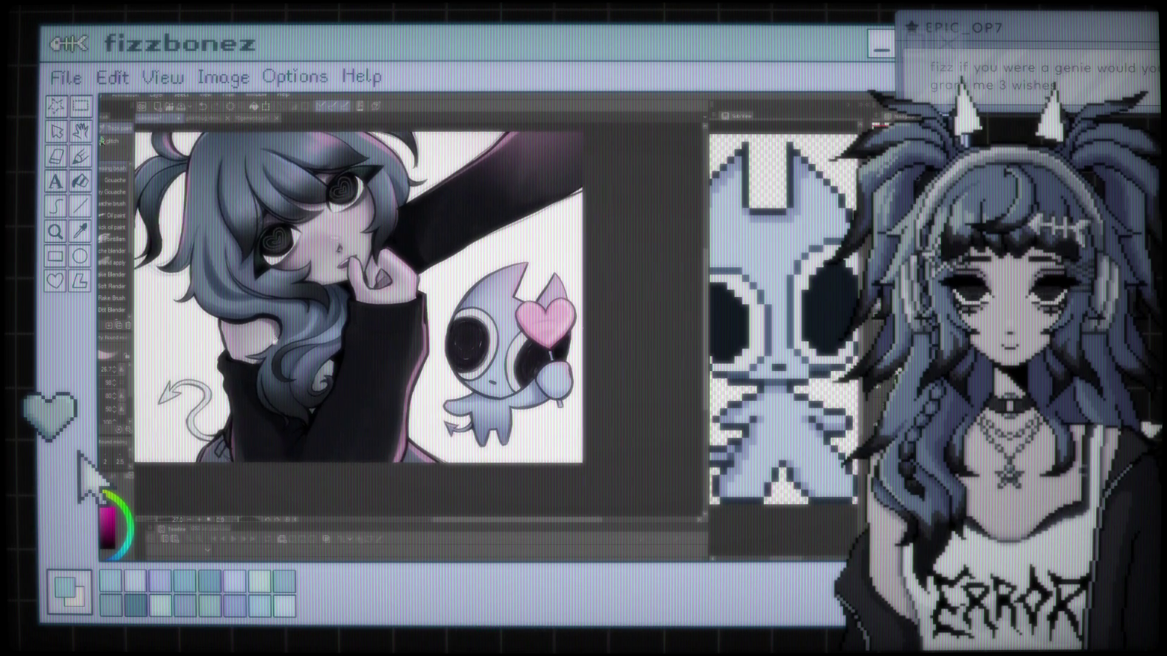
scroll(383, 304, left, 3)
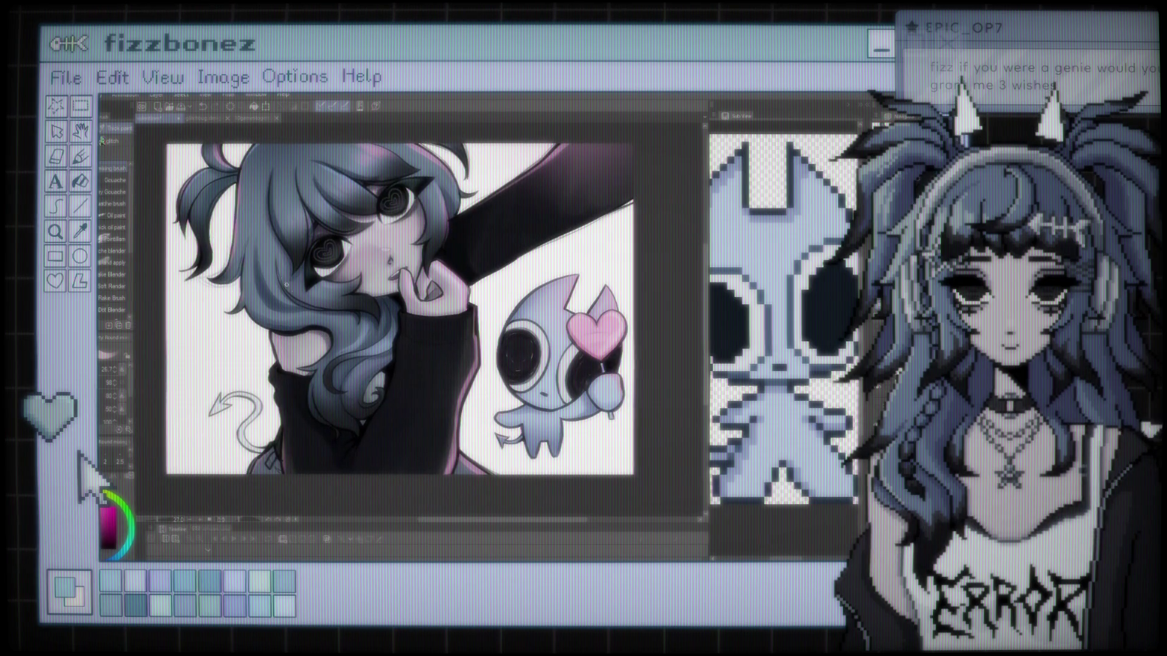
scroll(248, 238, up, 1)
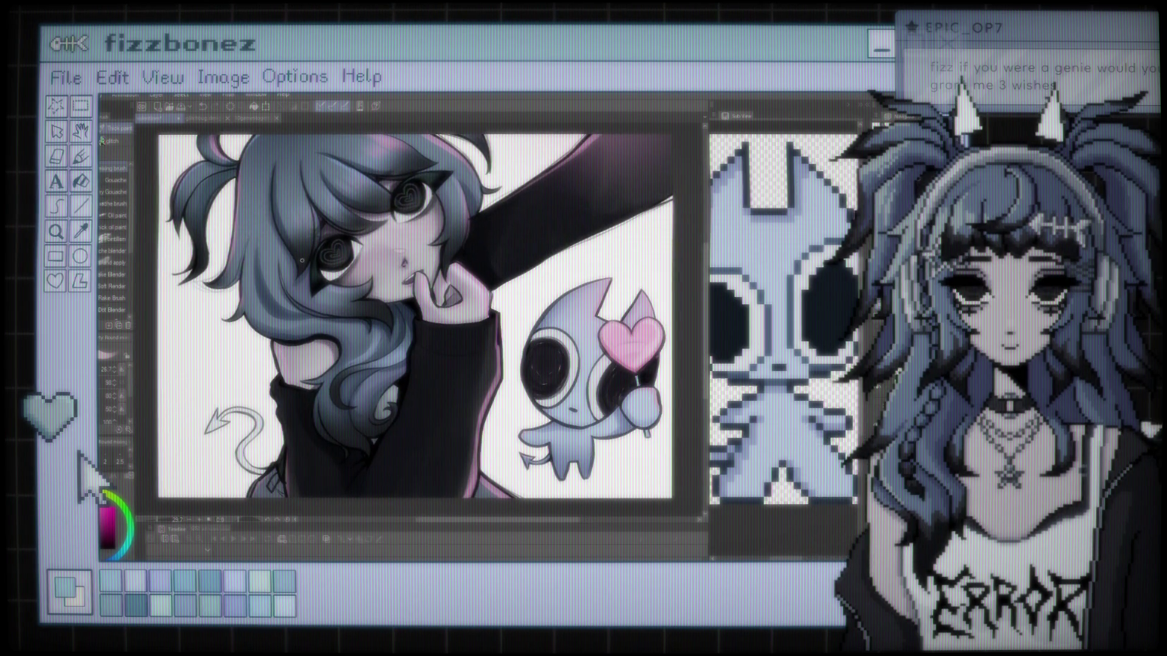
drag(302, 260, 311, 260)
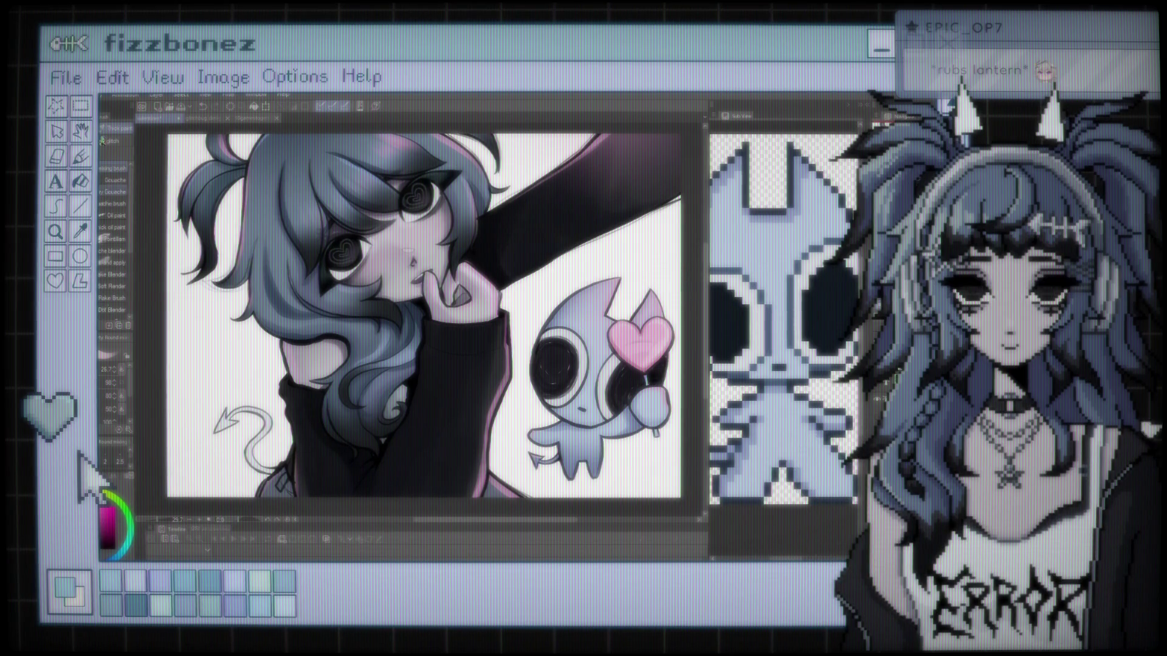
key(ctrl+minus)
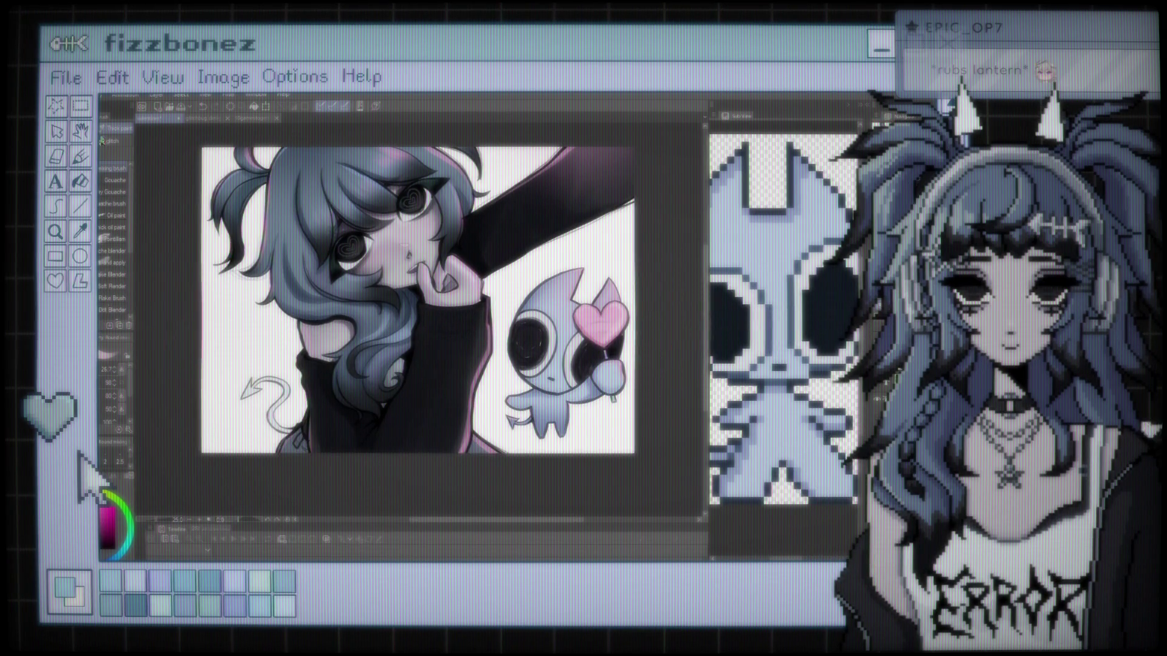
key(ctrl+plus)
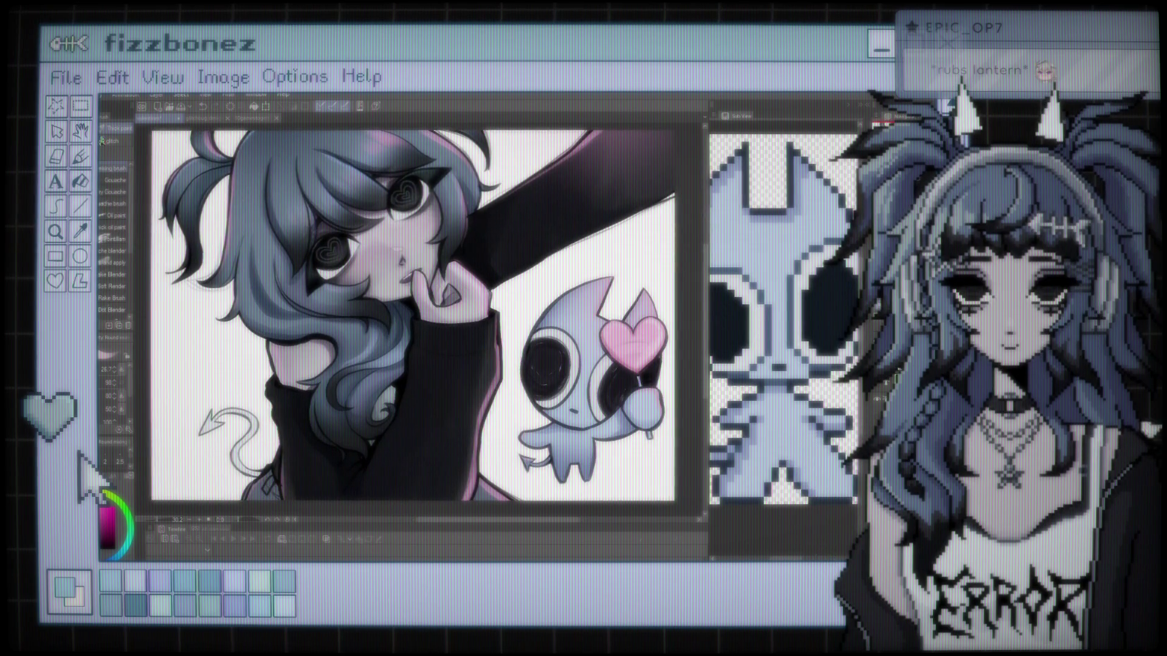
scroll(414, 316, up, 1)
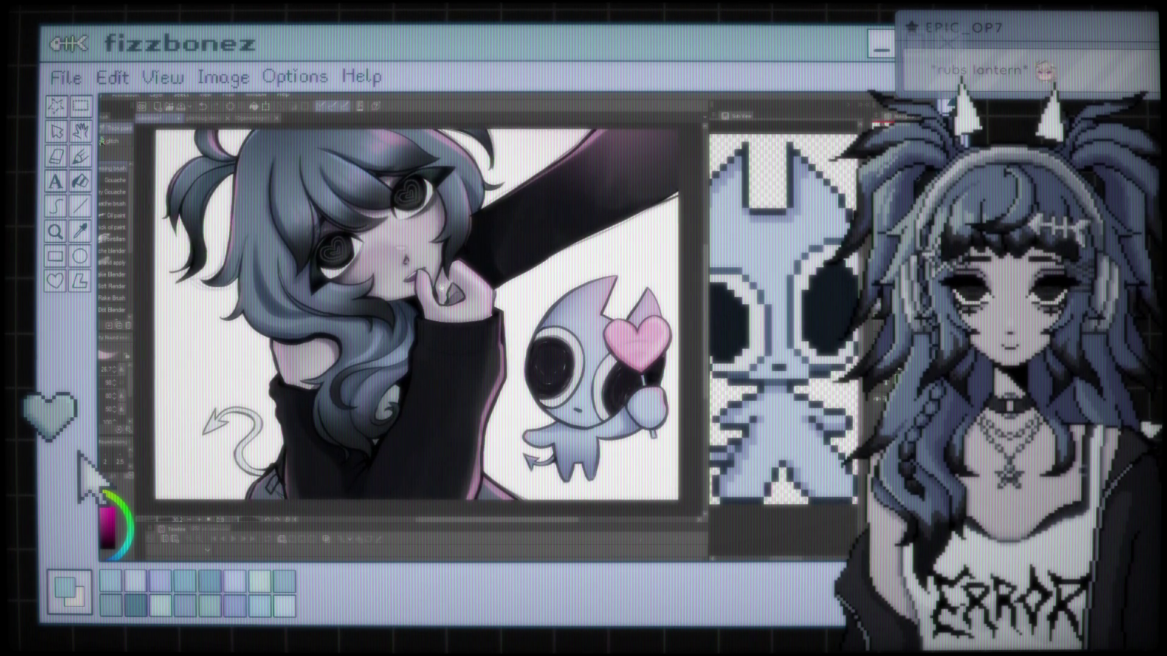
scroll(413, 316, up, 1)
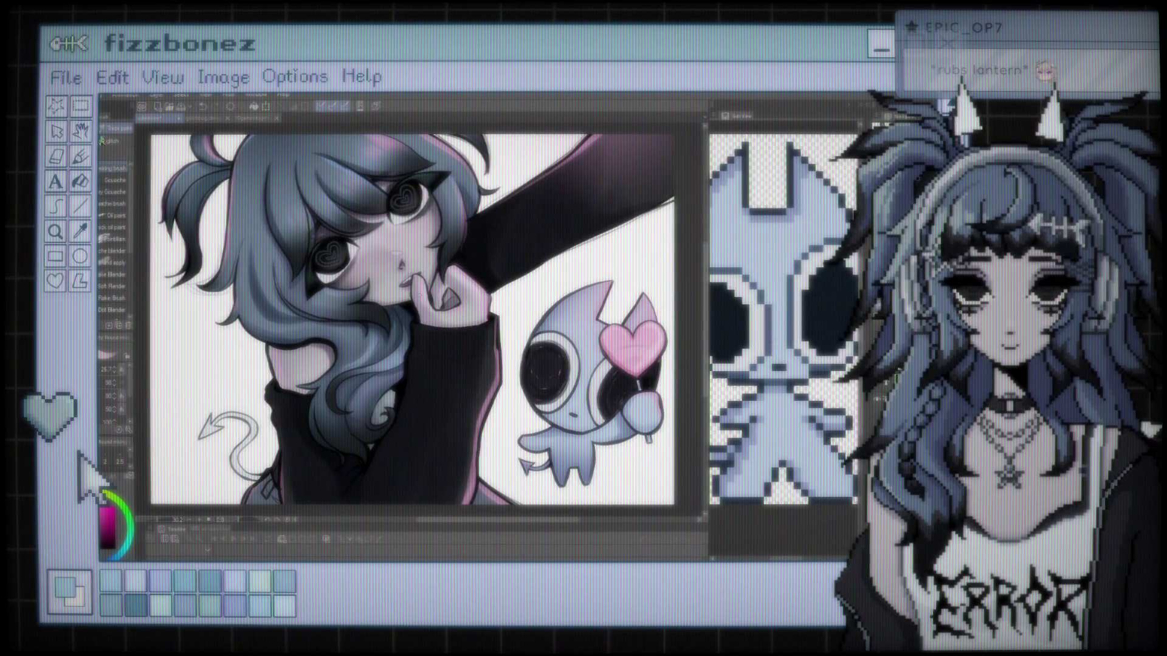
key(ctrl+plus)
key(ctrl+plus)
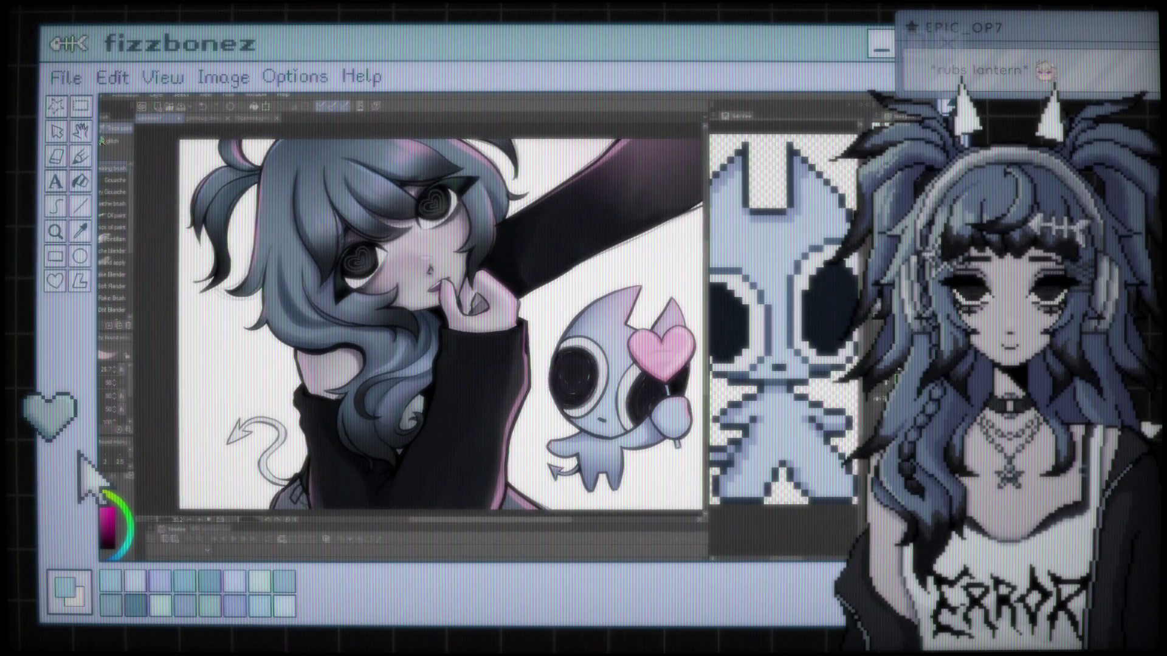
scroll(318, 254, up, 1)
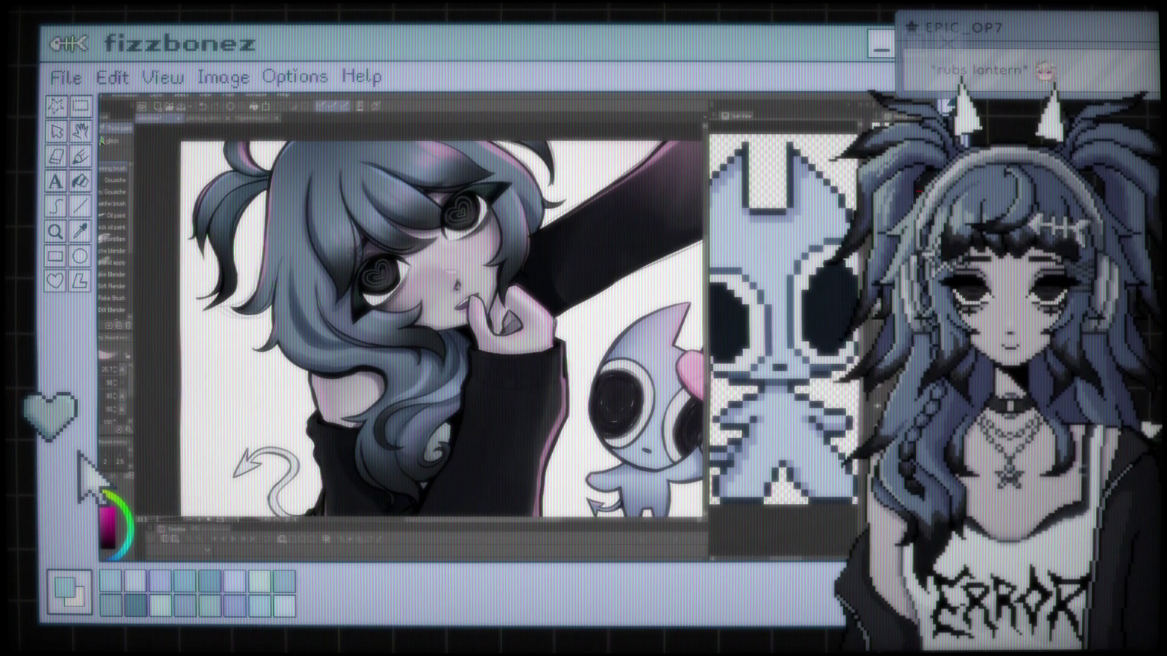
key(ctrl+minus)
key(ctrl+minus)
key(ctrl+plus)
key(ctrl+plus)
key(ctrl+plus)
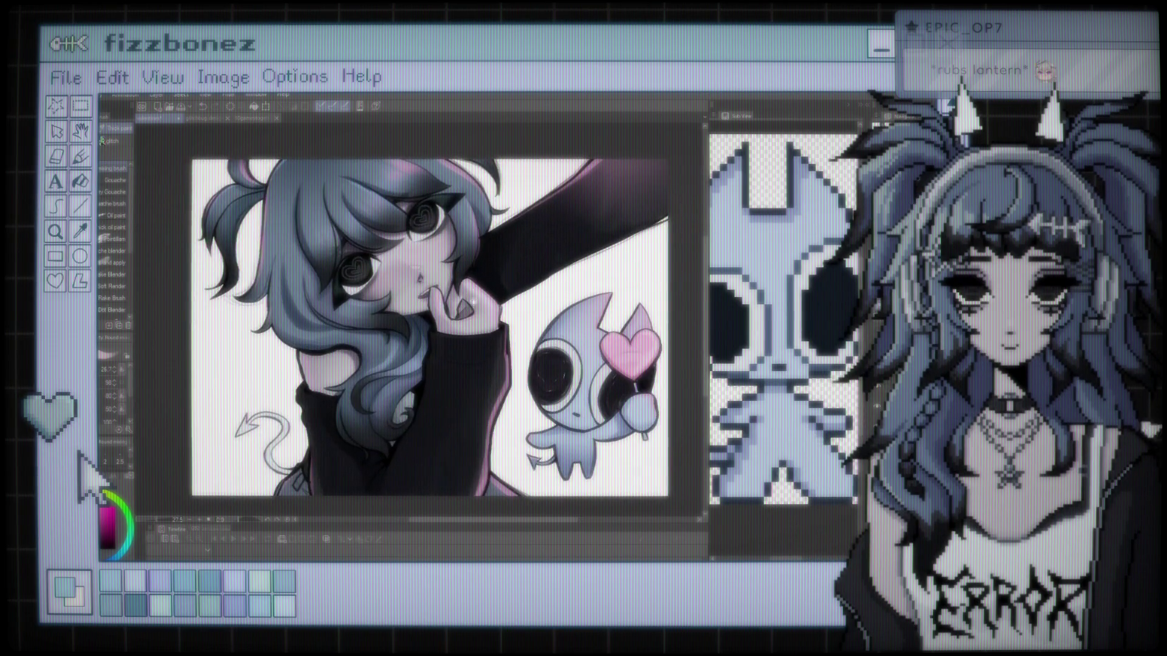
scroll(783, 340, up, 3)
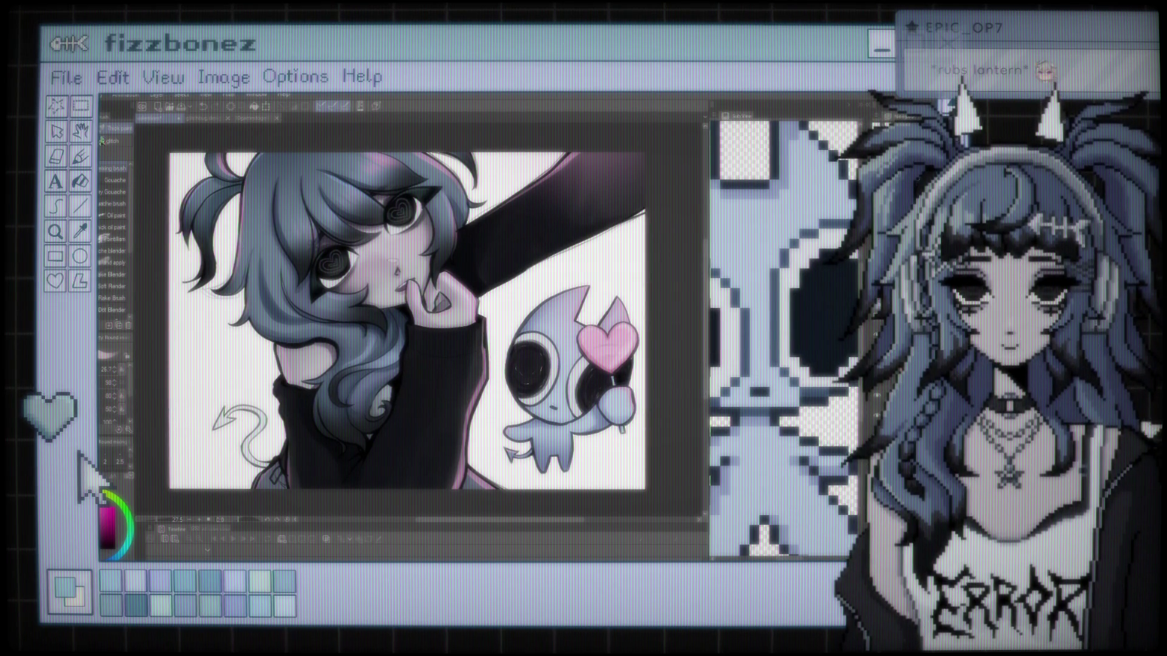
scroll(446, 331, up, 1)
drag(447, 331, 416, 325)
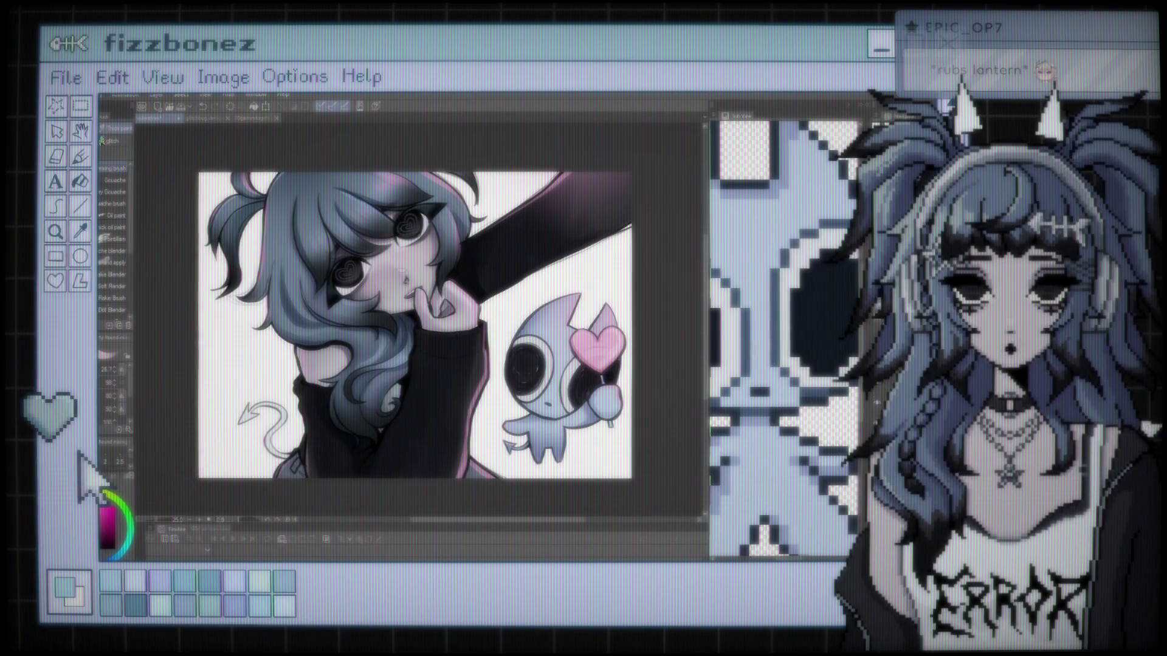
scroll(597, 334, up, 2)
scroll(471, 227, up, 5)
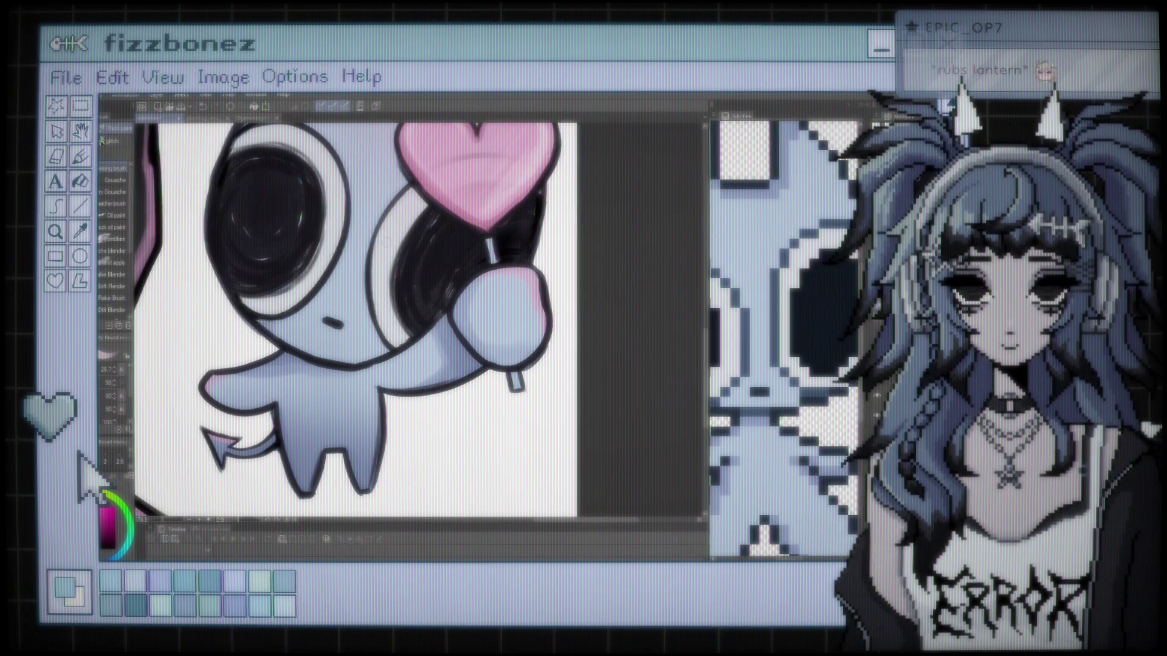
key(x)
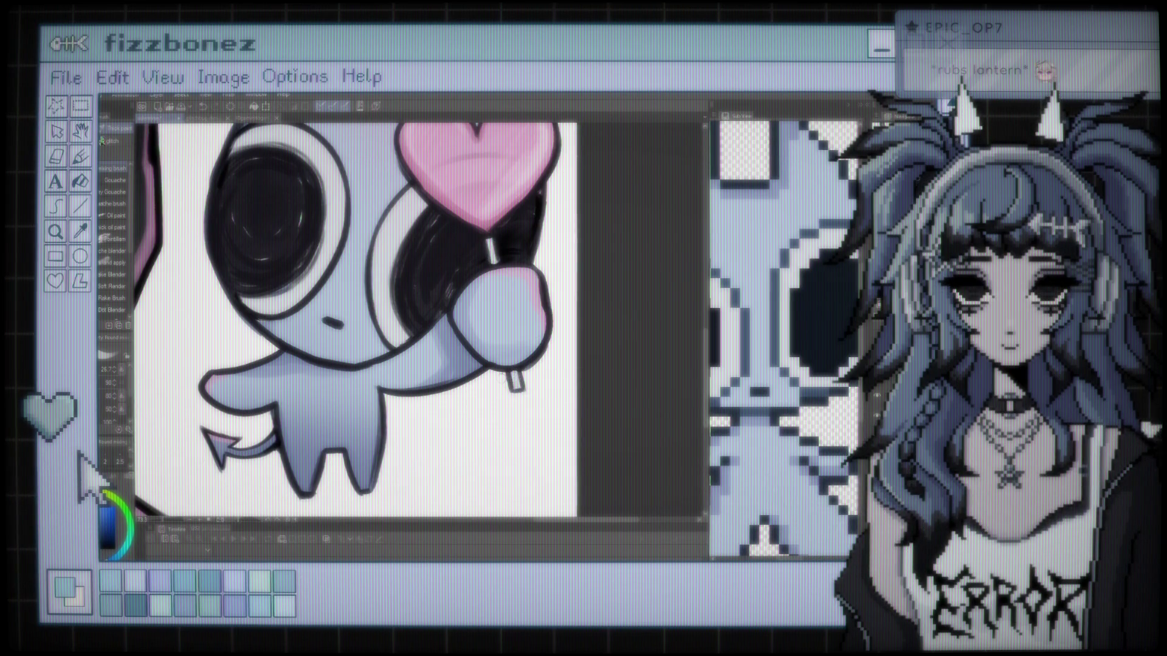
key(ctrl+minus)
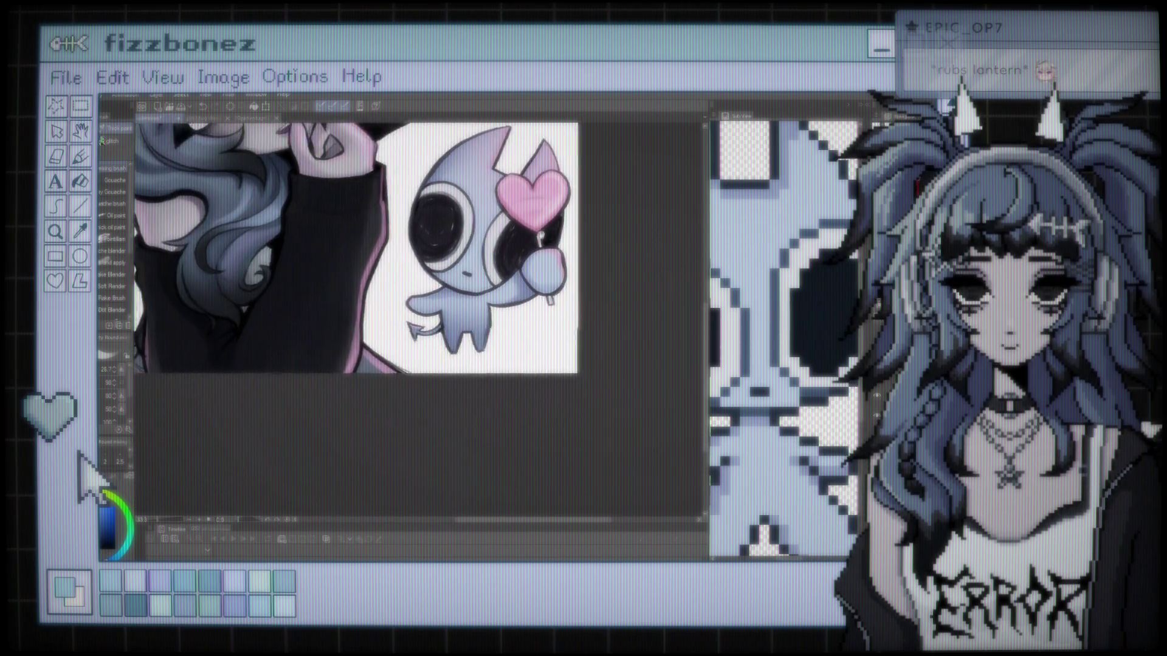
key(ctrl+plus)
key(ctrl+plus)
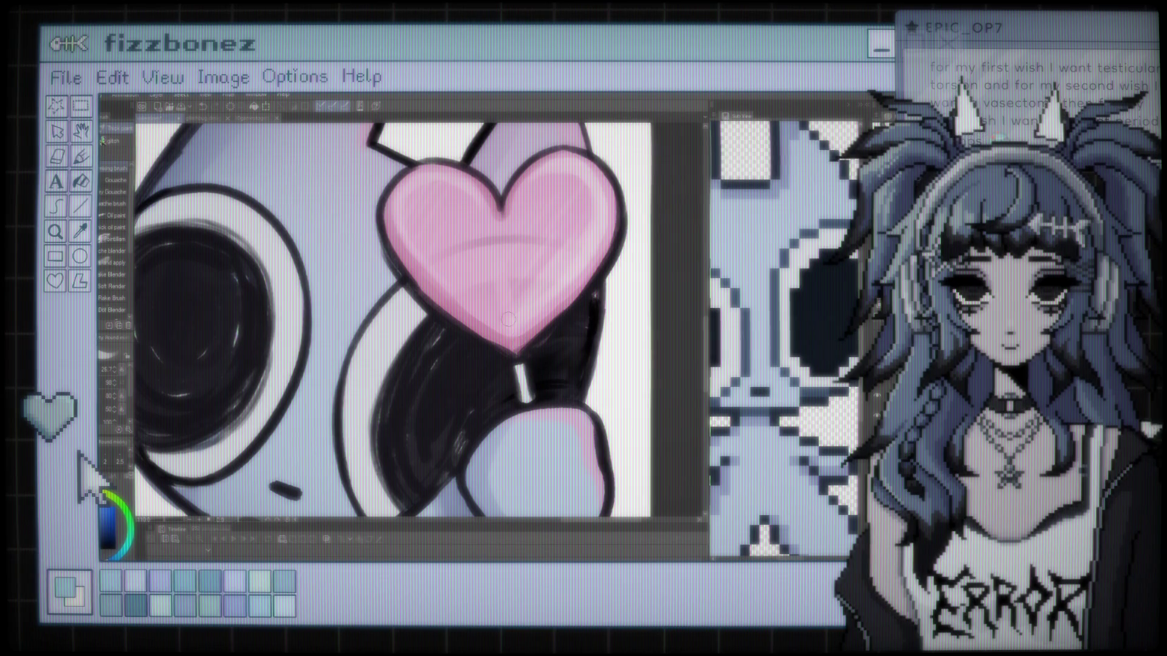
scroll(503, 265, down, 3)
mouse_move(467, 280)
mouse_down()
mouse_move(645, 268)
mouse_move(683, 234)
mouse_move(599, 261)
mouse_up()
mouse_move(486, 286)
mouse_down()
mouse_move(476, 274)
mouse_move(463, 286)
mouse_move(500, 308)
mouse_move(489, 307)
mouse_up()
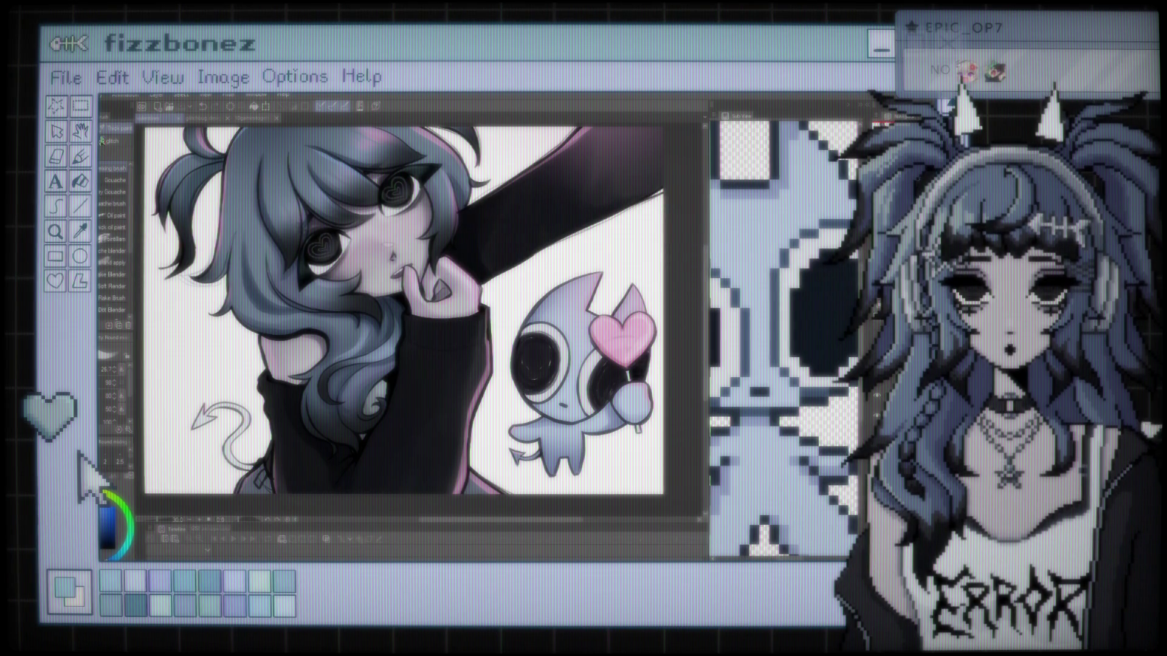
scroll(488, 409, down, 1)
scroll(453, 317, up, 1)
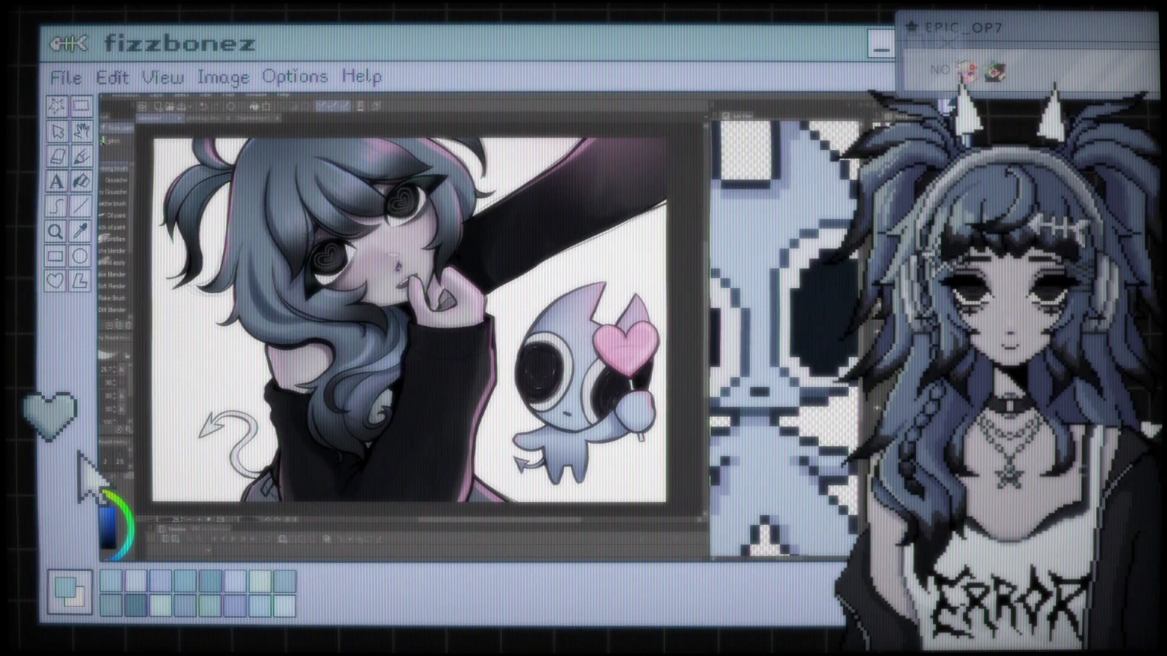
scroll(337, 174, up, 3)
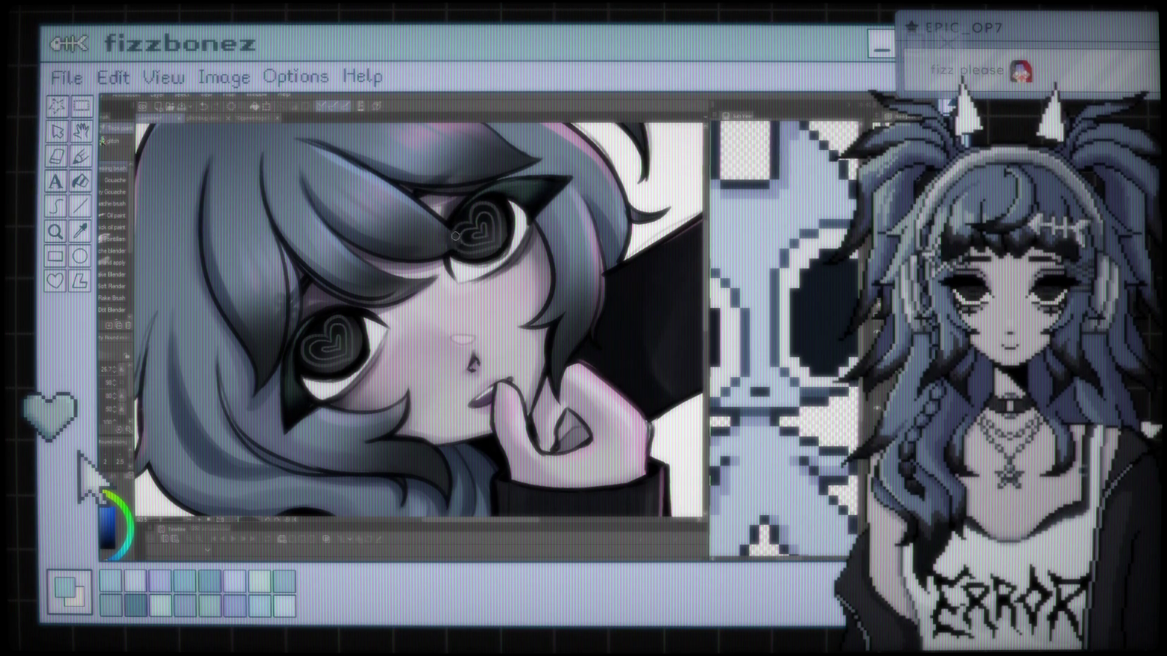
scroll(487, 232, down, 5)
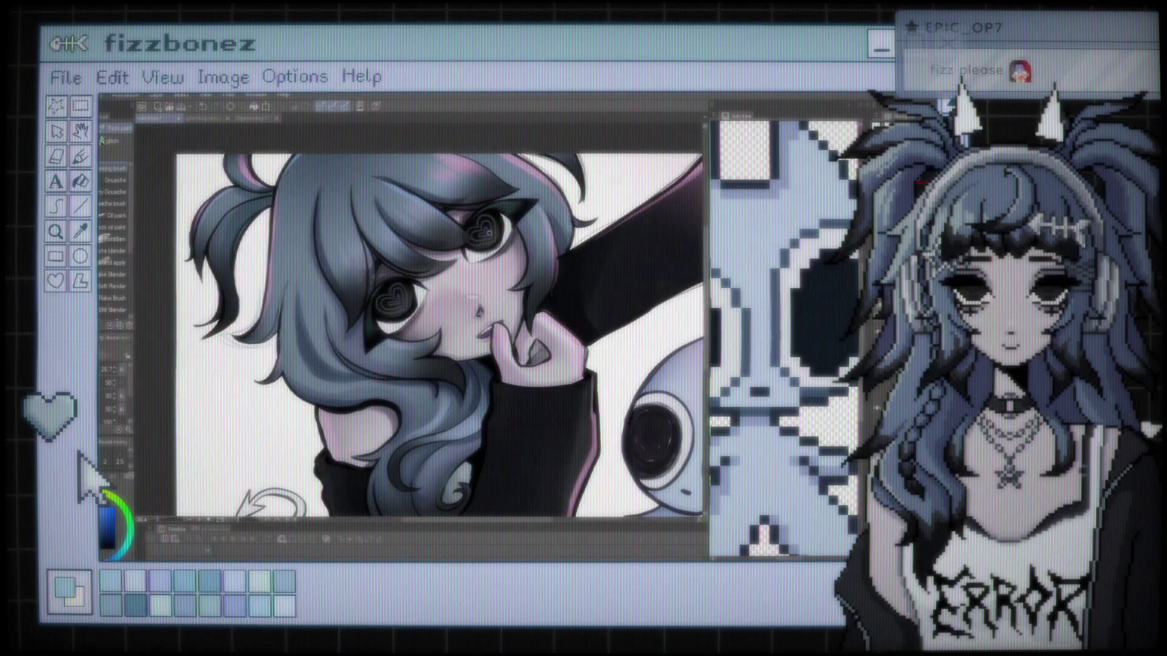
scroll(427, 232, up, 5)
scroll(427, 232, down, 5)
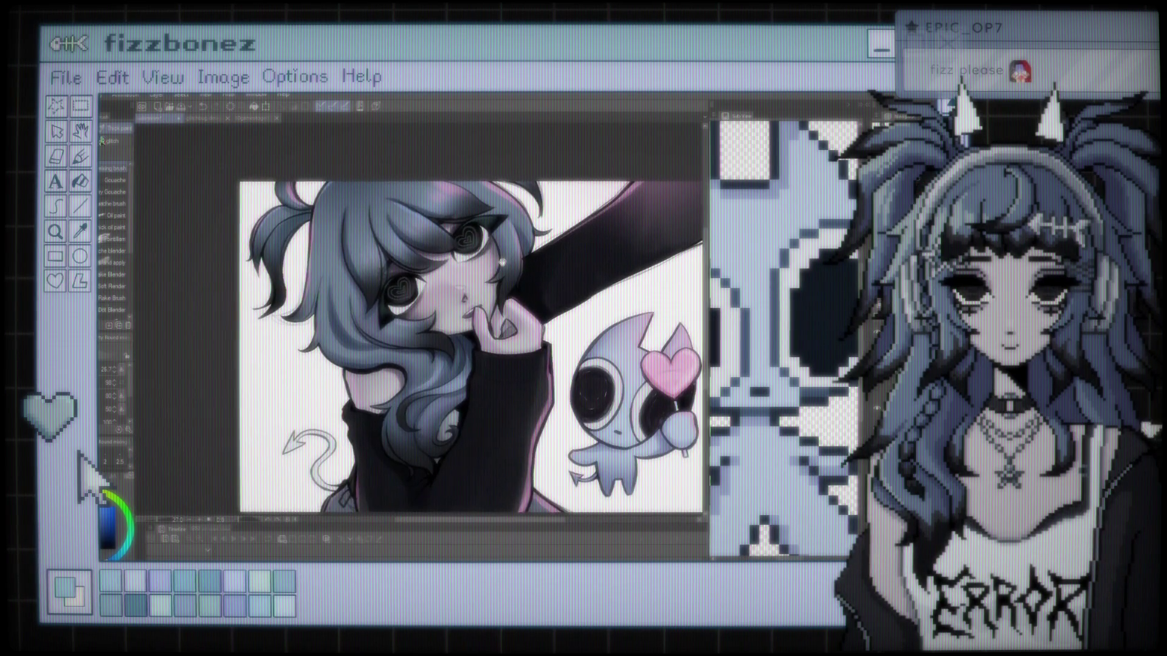
scroll(482, 289, up, 2)
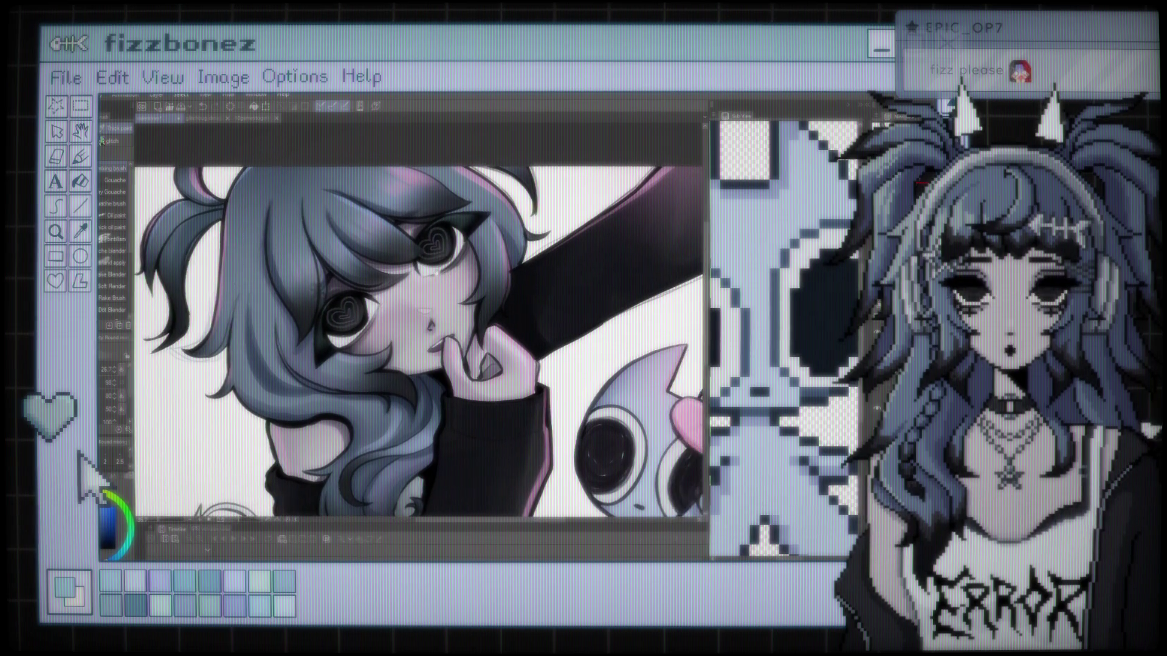
scroll(425, 304, up, 2)
scroll(425, 303, up, 2)
scroll(434, 270, down, 2)
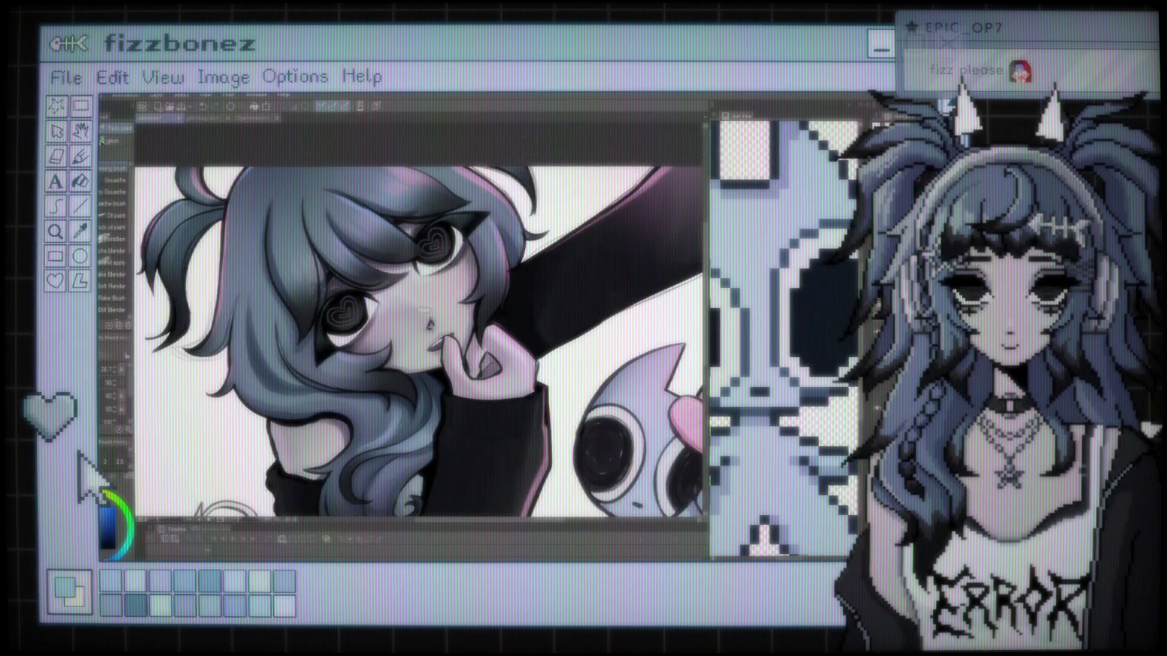
scroll(434, 270, down, 3)
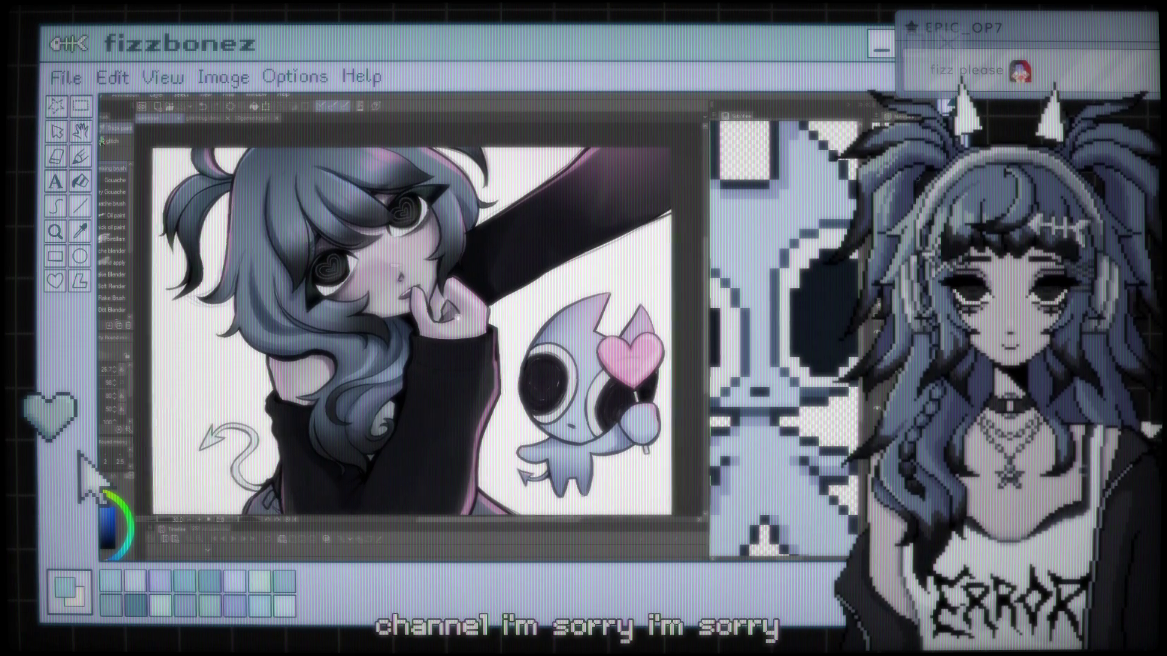
scroll(401, 295, up, 5)
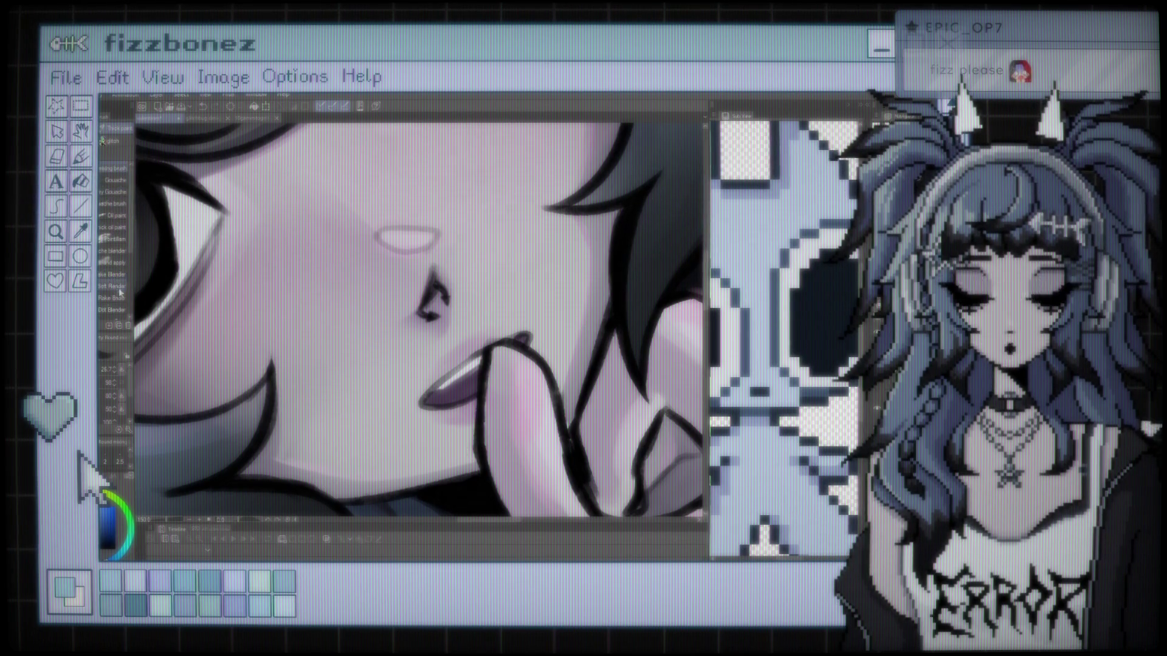
scroll(115, 291, down, 2)
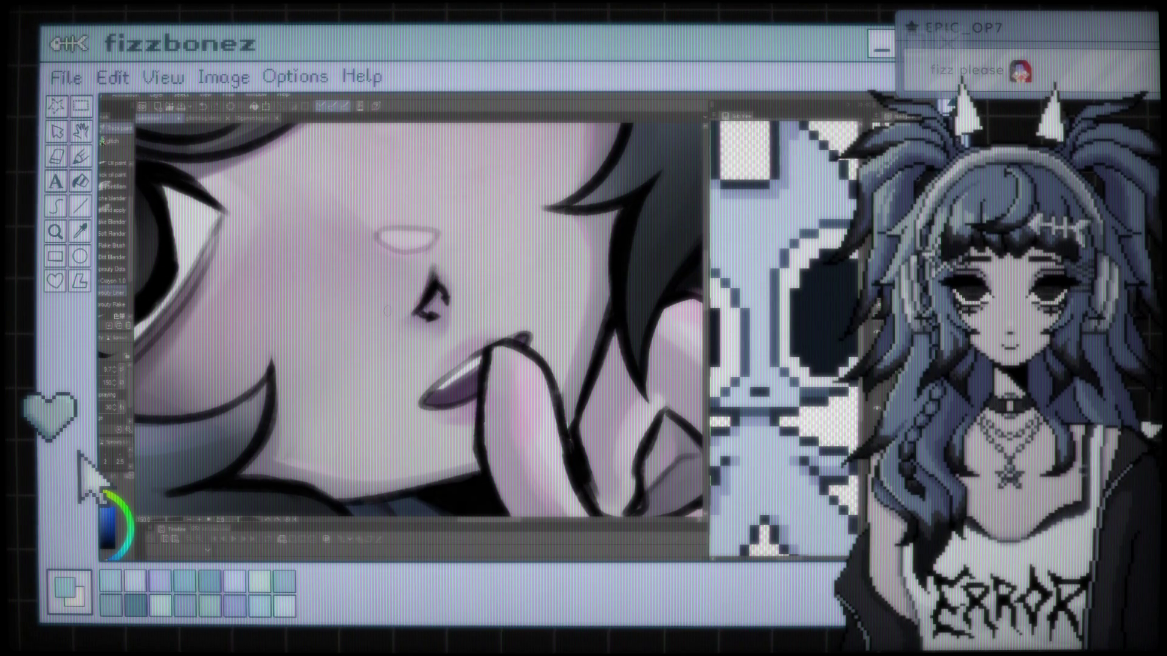
scroll(386, 311, down, 5)
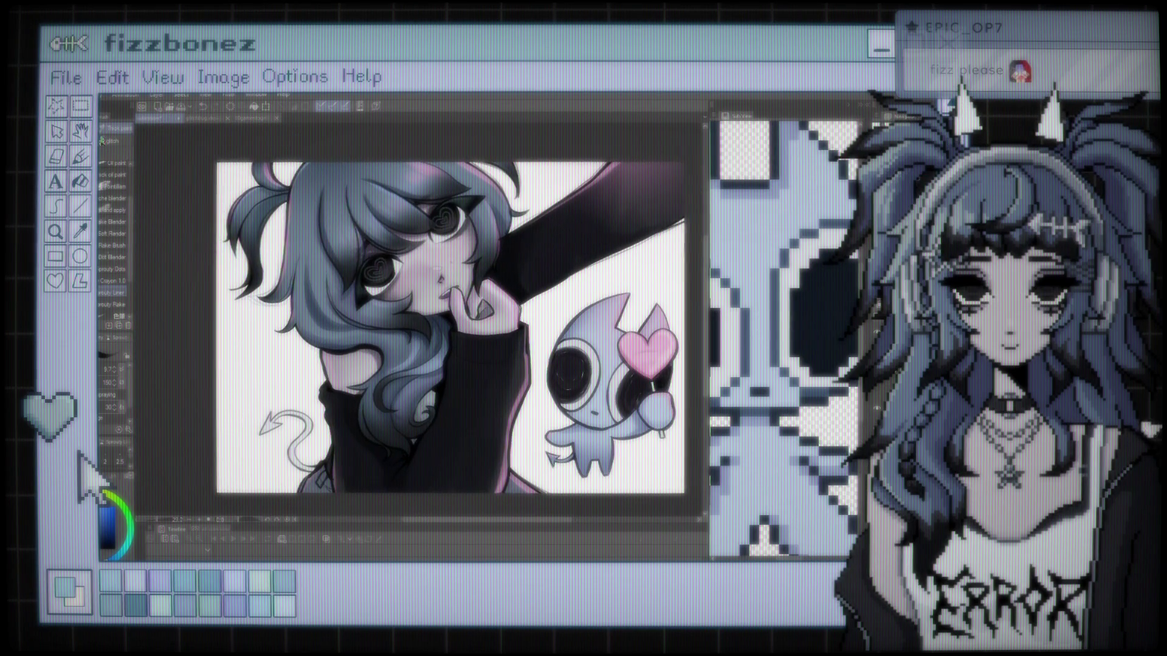
scroll(449, 265, up, 1)
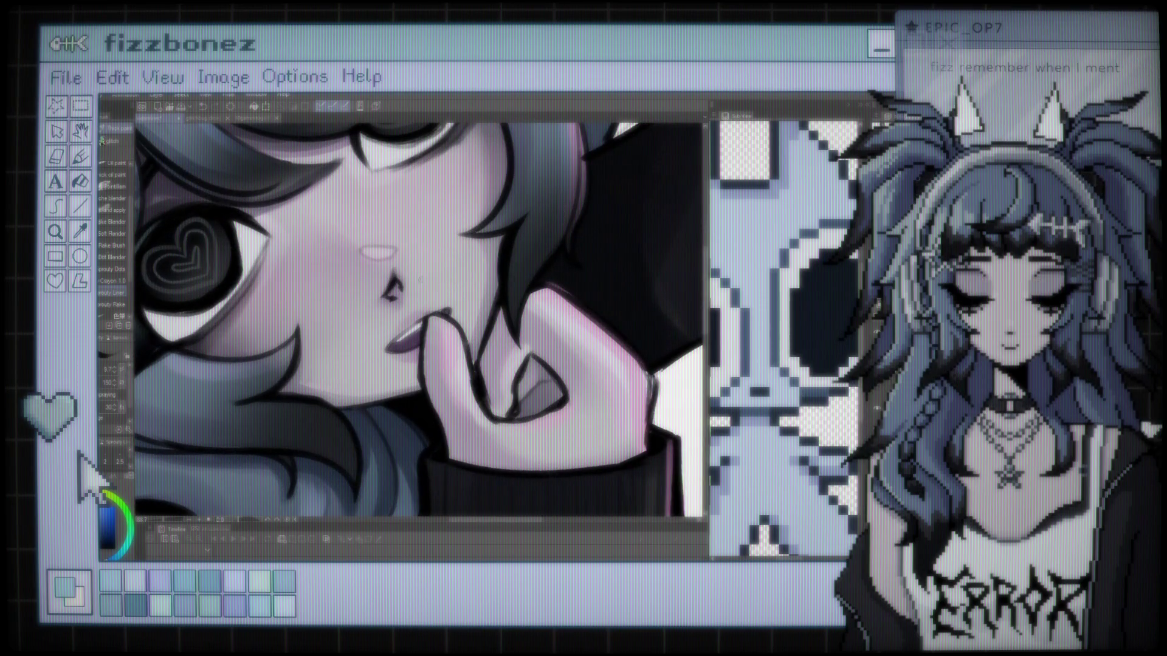
drag(378, 250, 377, 238)
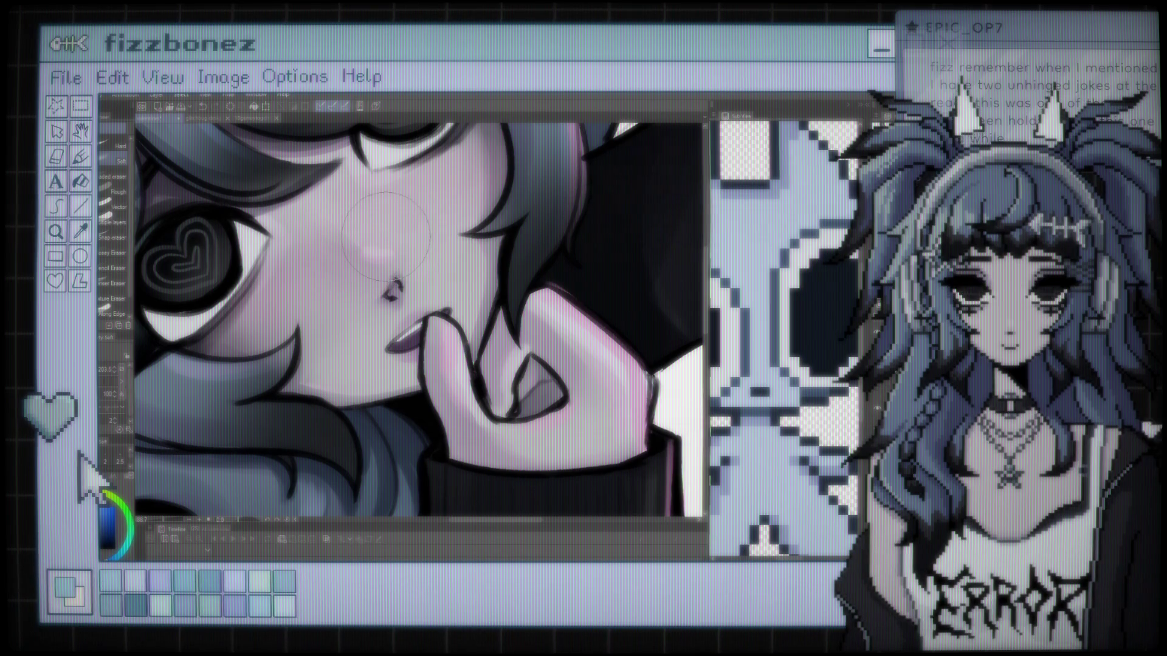
Sample a purple colour from the artwork with the eyedropper.
scroll(386, 237, up, 5)
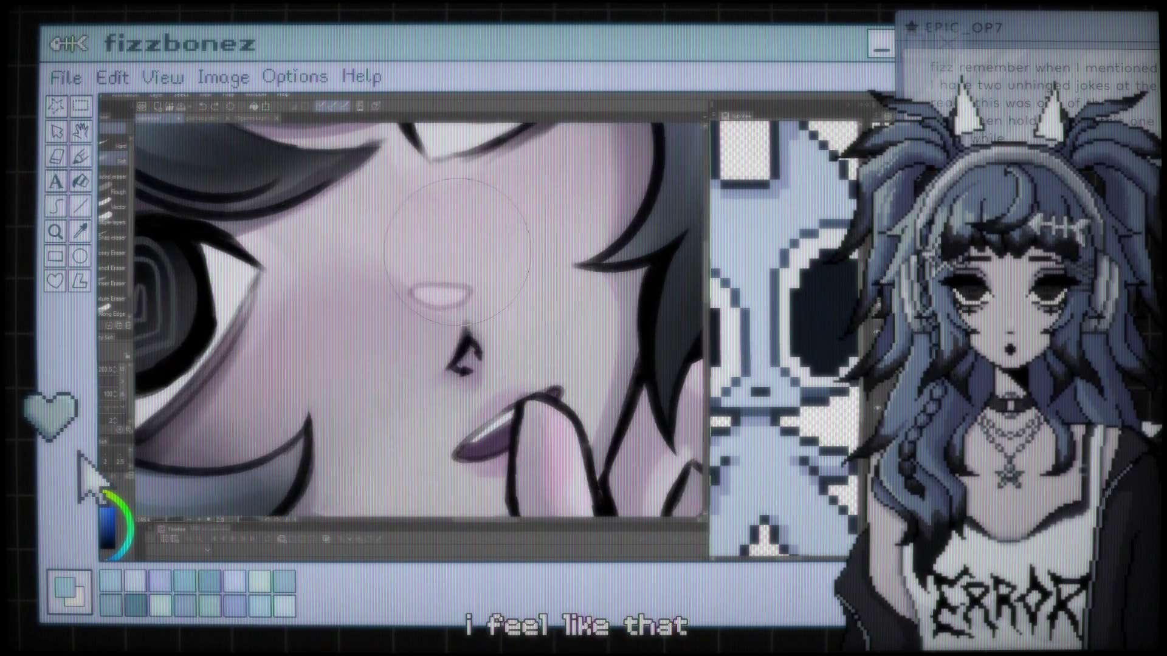
key(i)
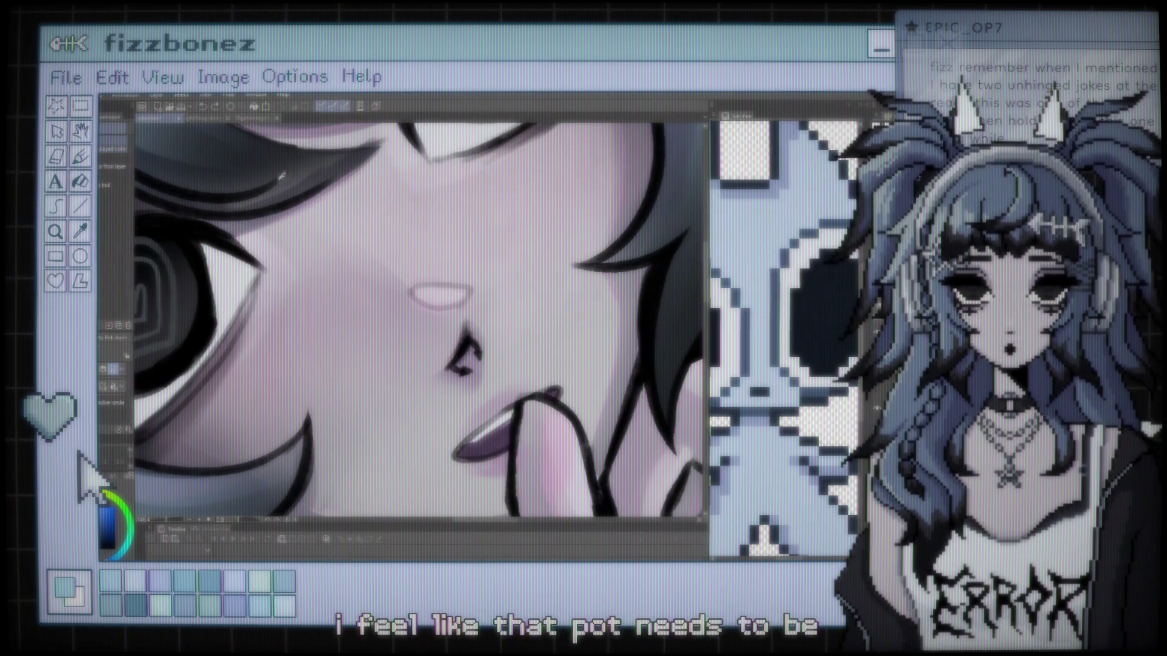
click(486, 307)
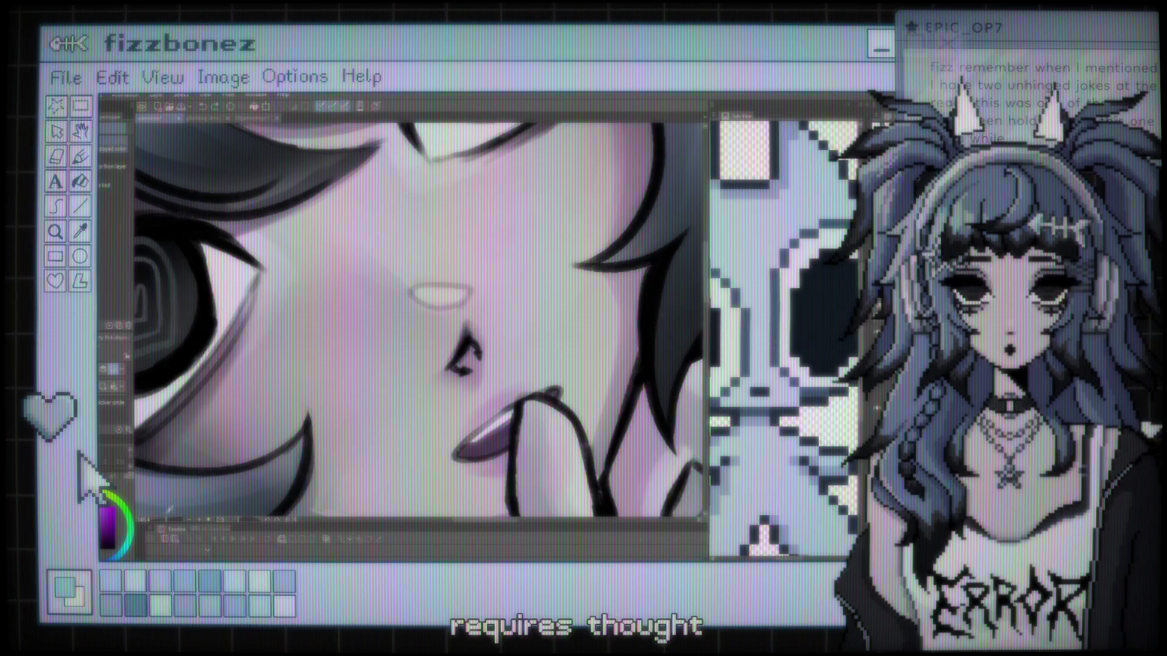
Lasso the girl's nose and transform it, nudging it slightly left and down.
key(m)
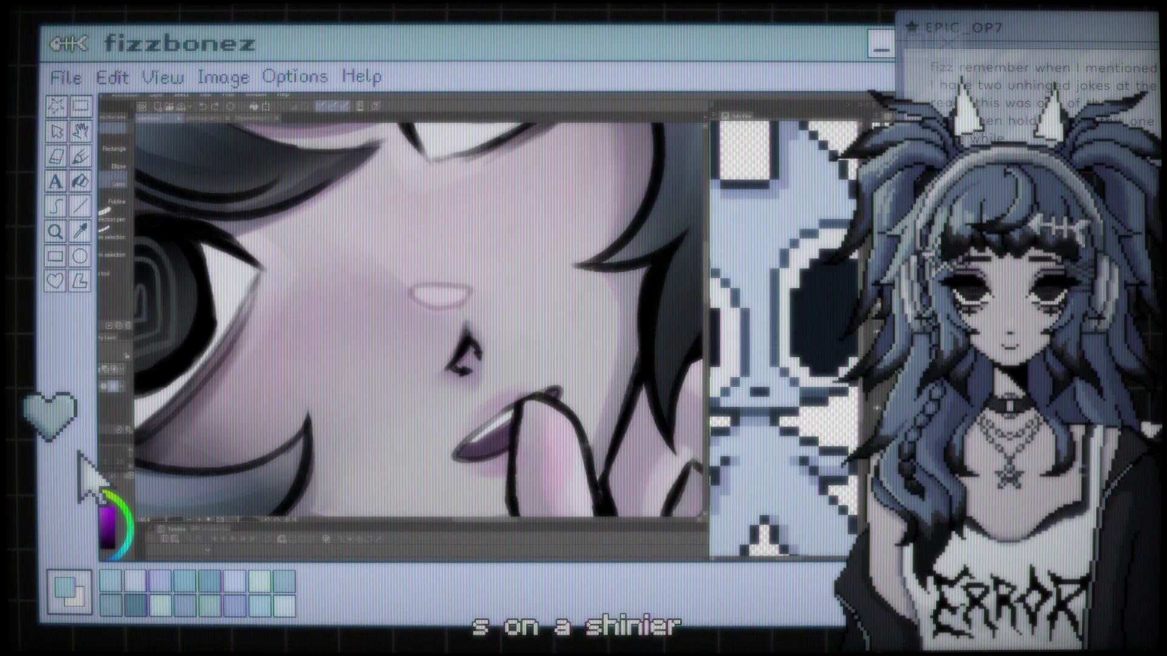
drag(636, 313, 477, 287)
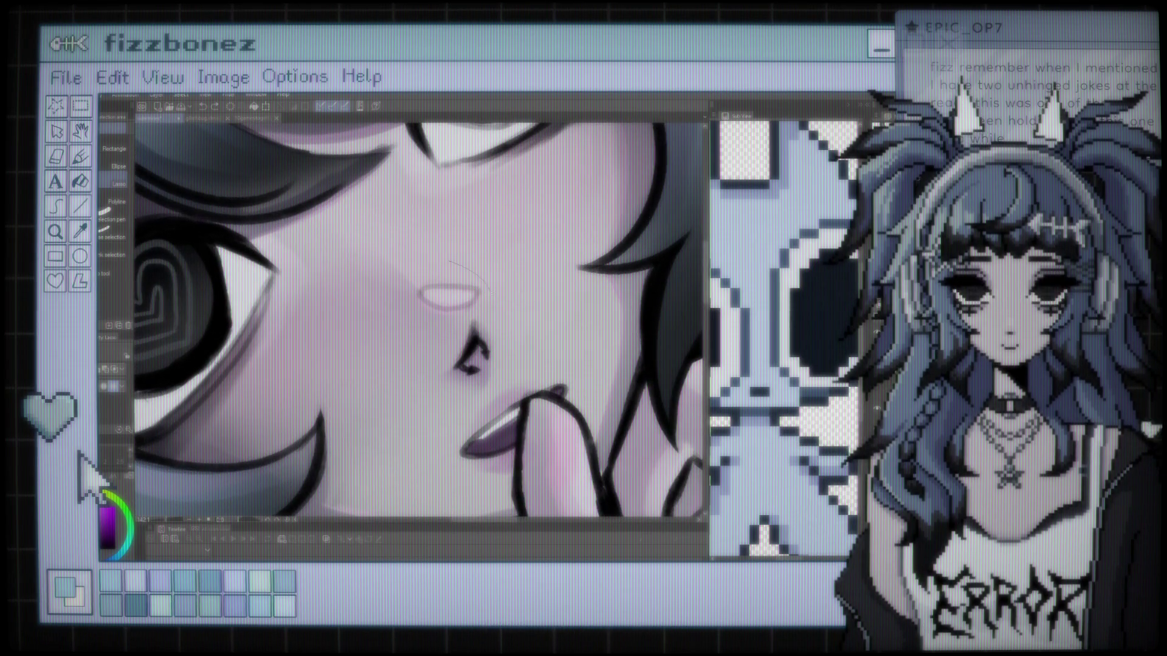
drag(438, 328, 426, 252)
click(479, 355)
drag(475, 316, 468, 324)
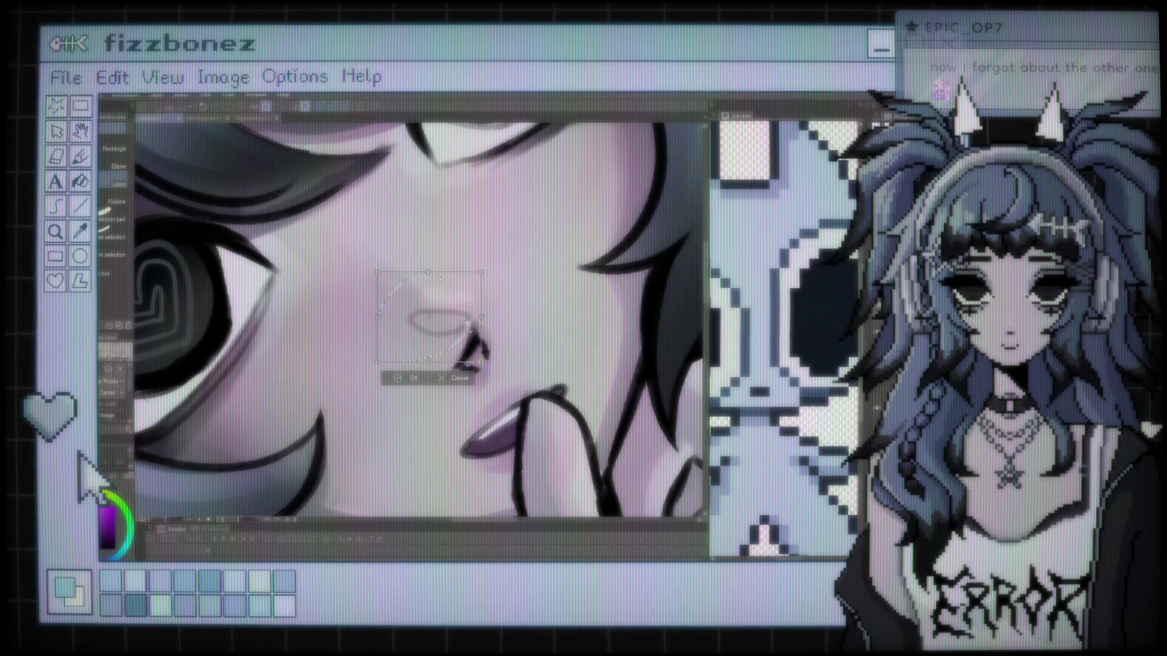
Move the transformed nose up and slightly right, then confirm with OK.
scroll(466, 319, down, 5)
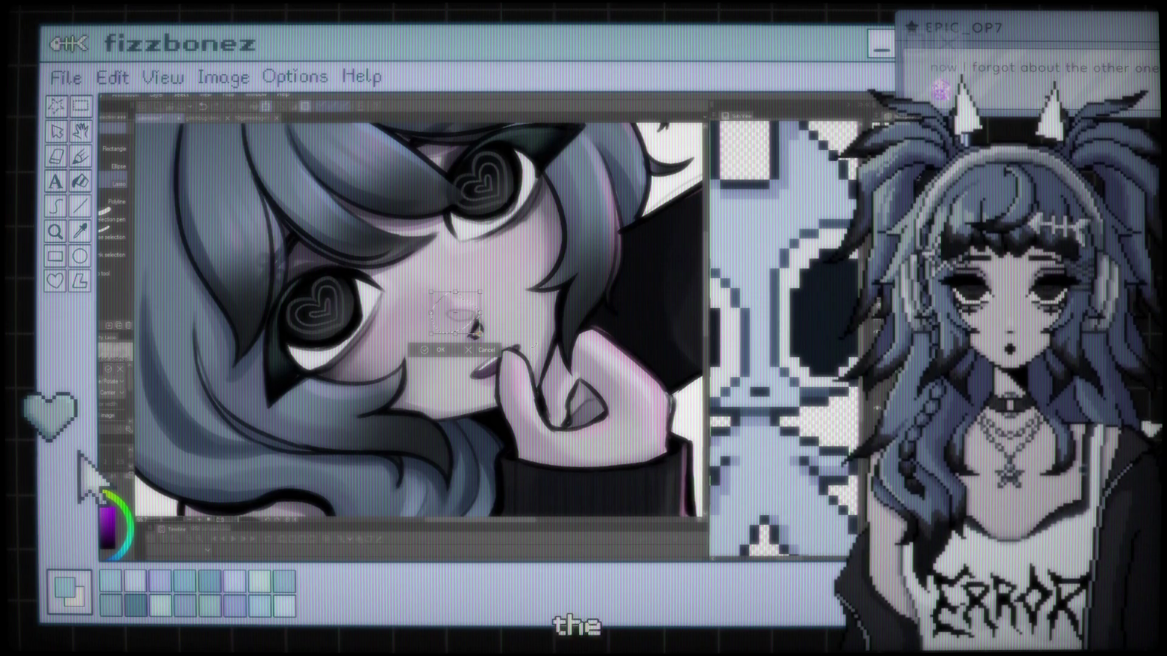
scroll(529, 335, up, 3)
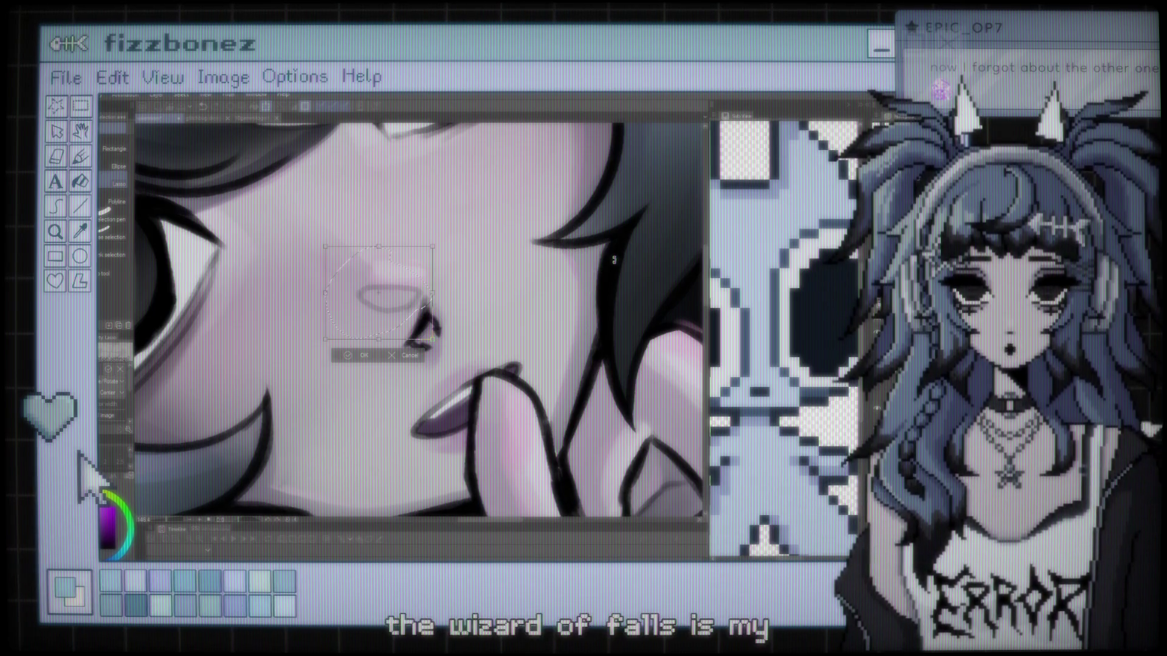
mouse_move(381, 292)
mouse_down()
mouse_move(391, 266)
mouse_move(385, 282)
mouse_up()
click(367, 347)
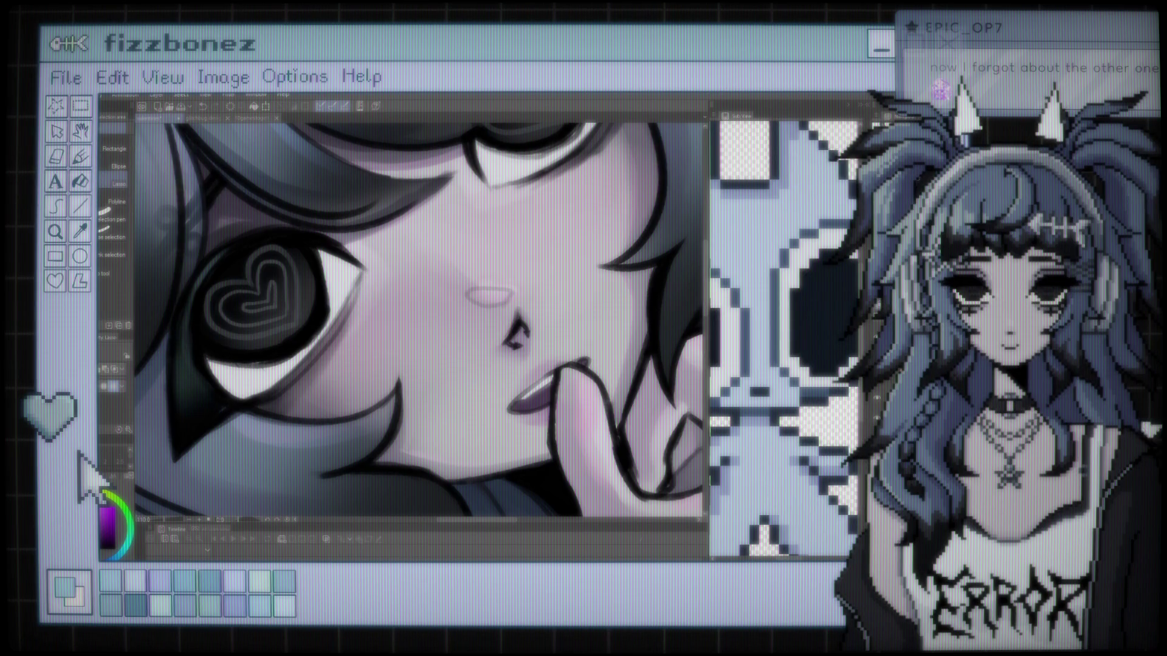
key(e)
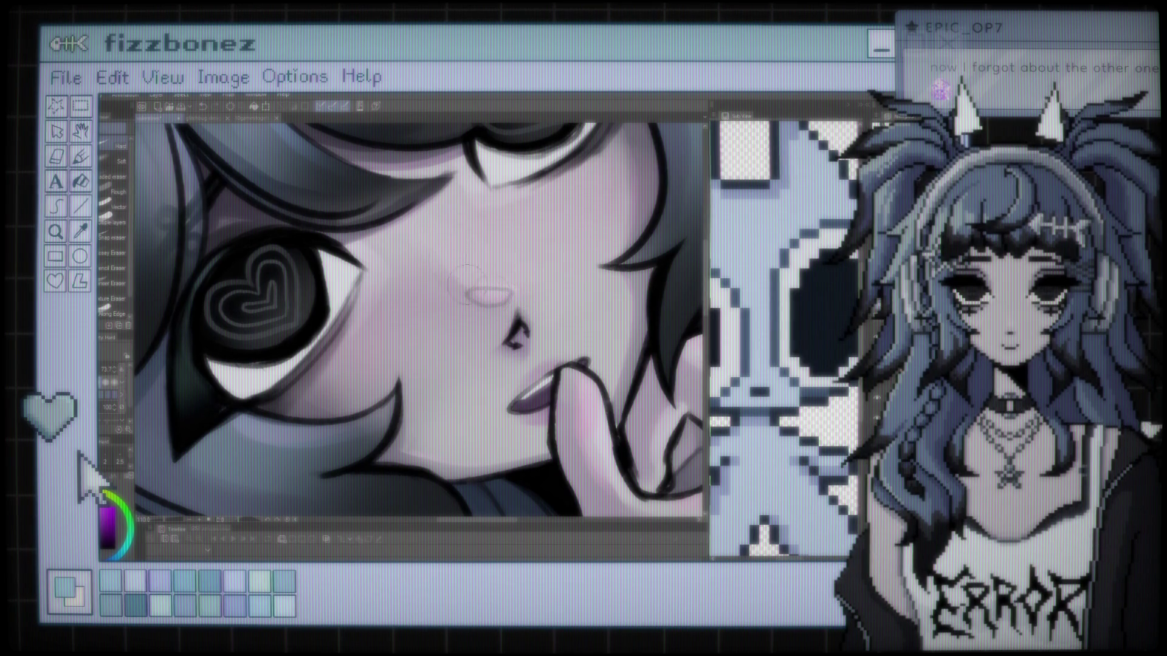
scroll(536, 281, down, 5)
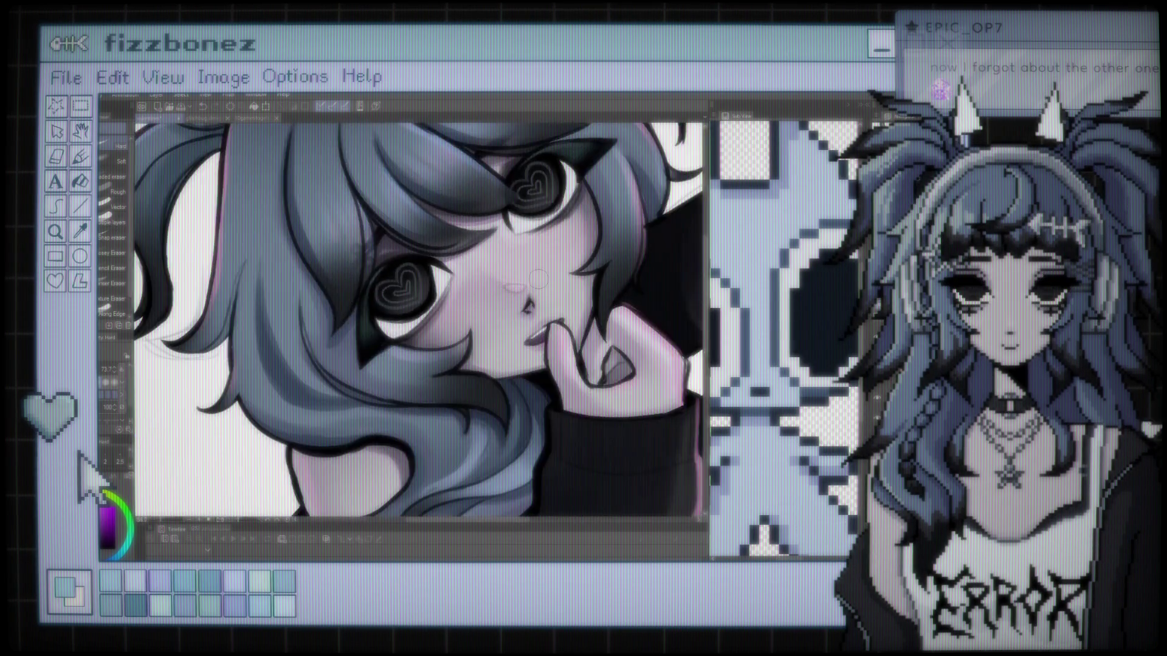
scroll(505, 266, up, 2)
scroll(506, 267, up, 2)
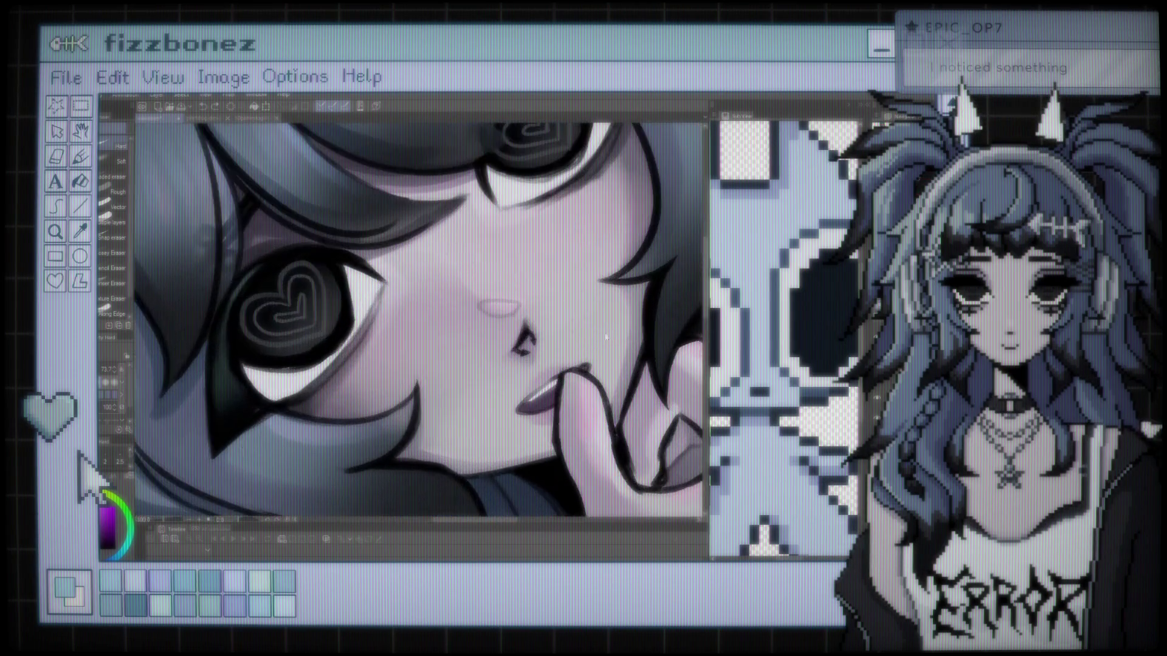
scroll(496, 263, up, 2)
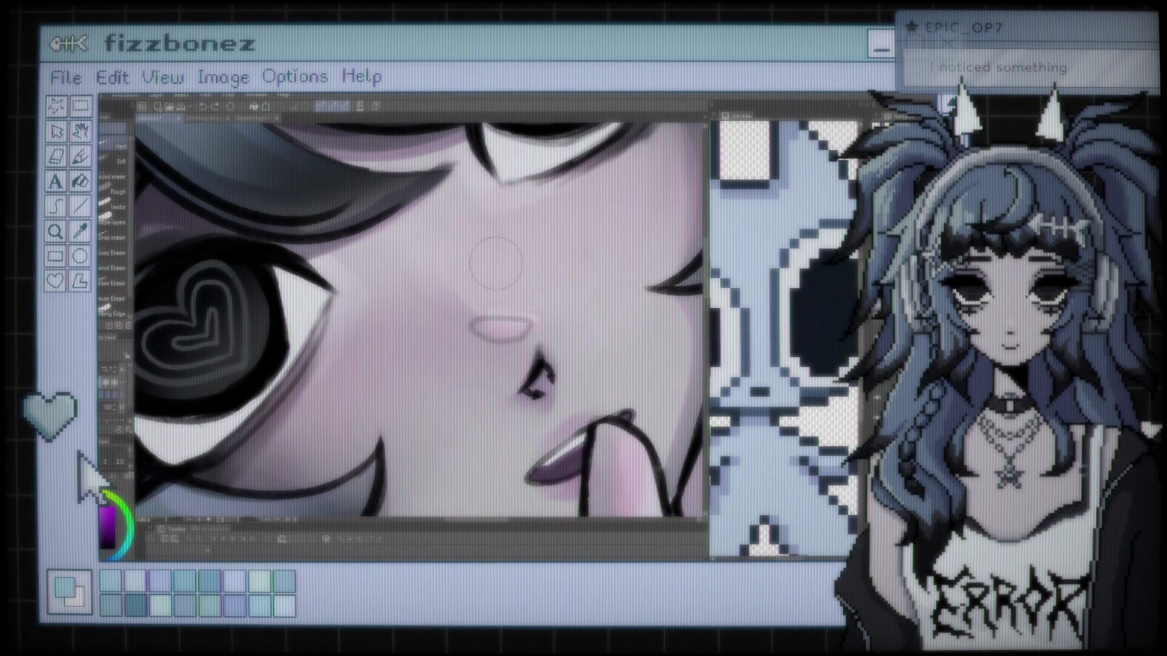
scroll(496, 263, down, 3)
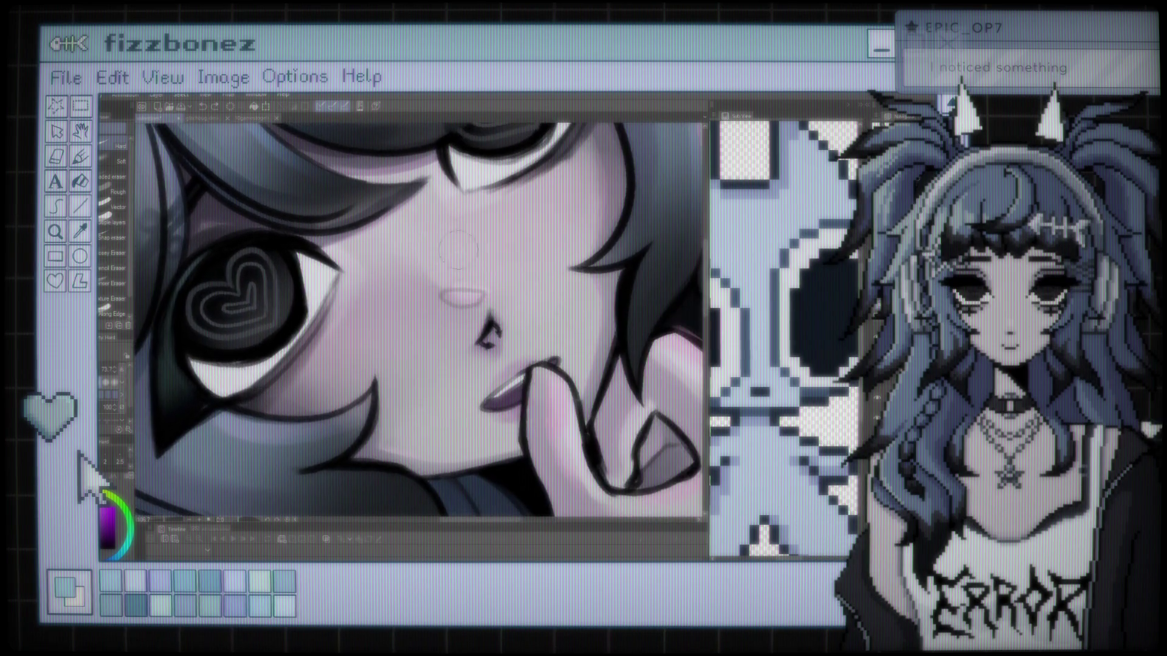
scroll(505, 233, down, 5)
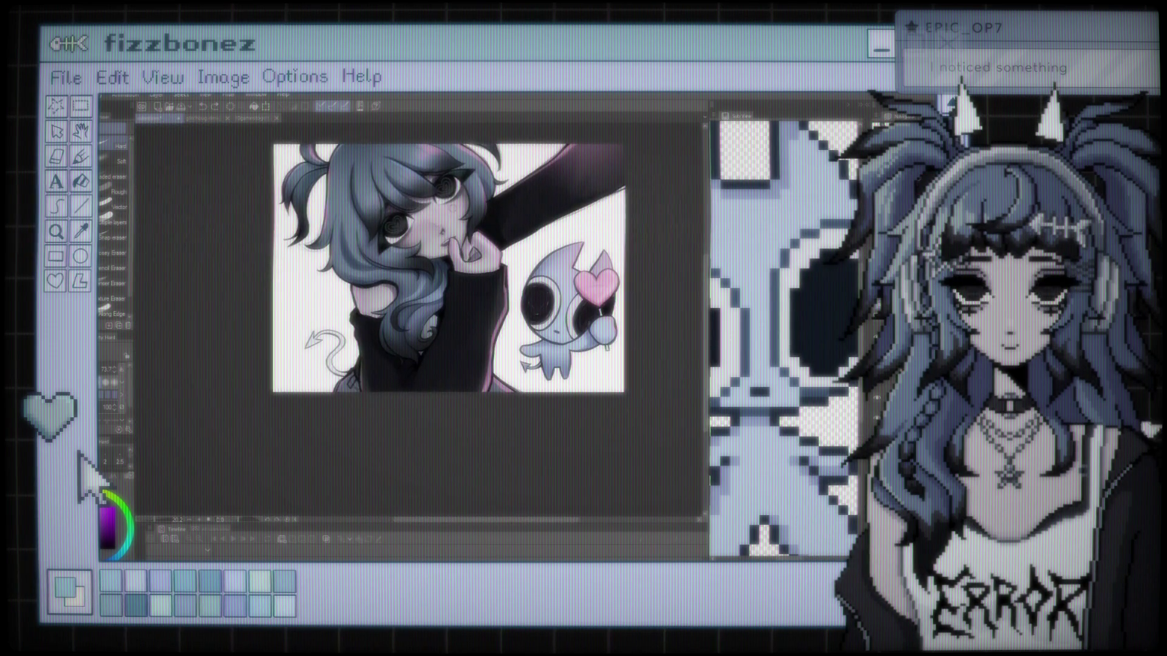
drag(493, 299, 534, 338)
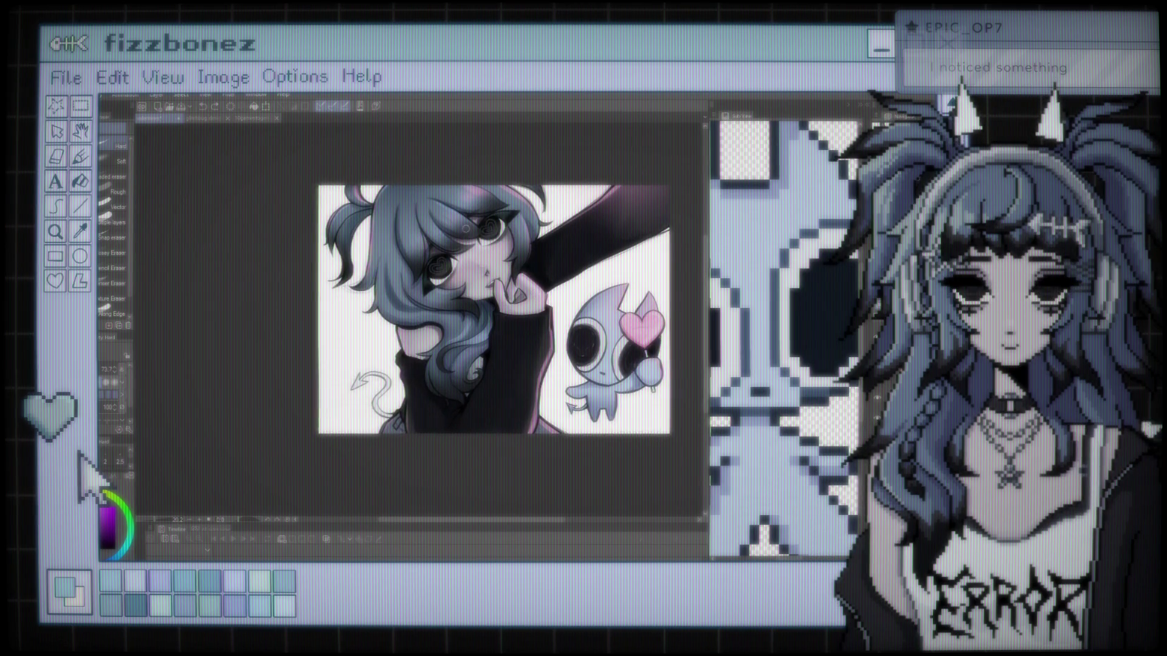
scroll(465, 228, up, 8)
scroll(486, 332, down, 7)
drag(574, 220, 580, 221)
scroll(556, 213, up, 8)
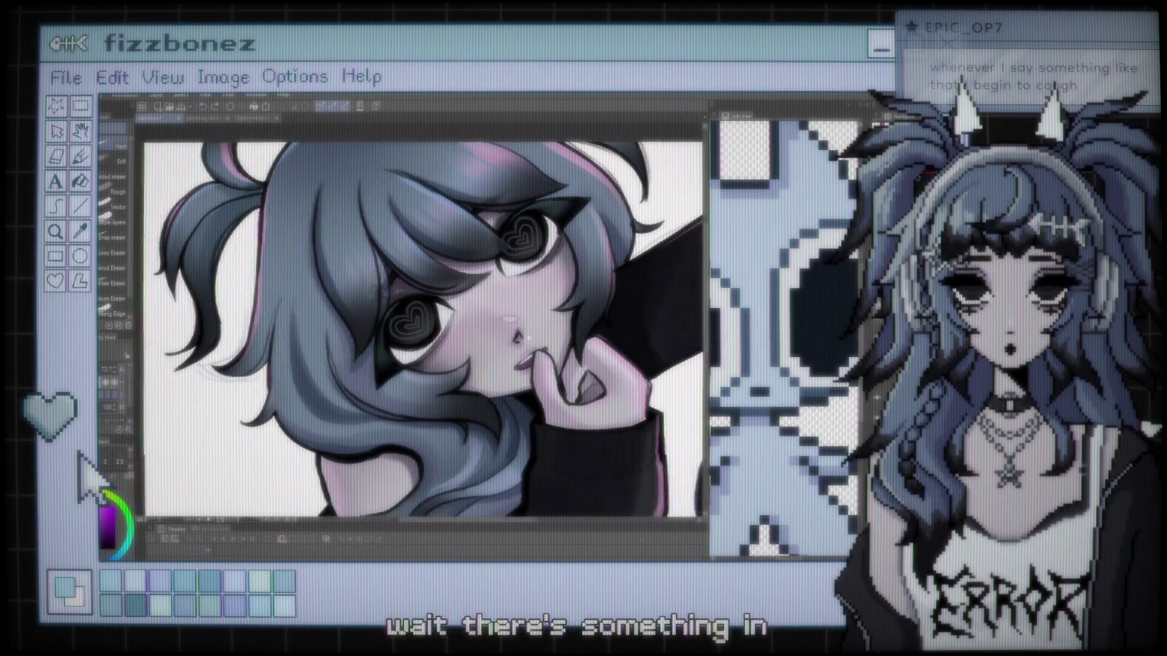
Set the brush size to 57.2, pick blue on the colour wheel, and select the soft Airbrush.
scroll(436, 328, up, 5)
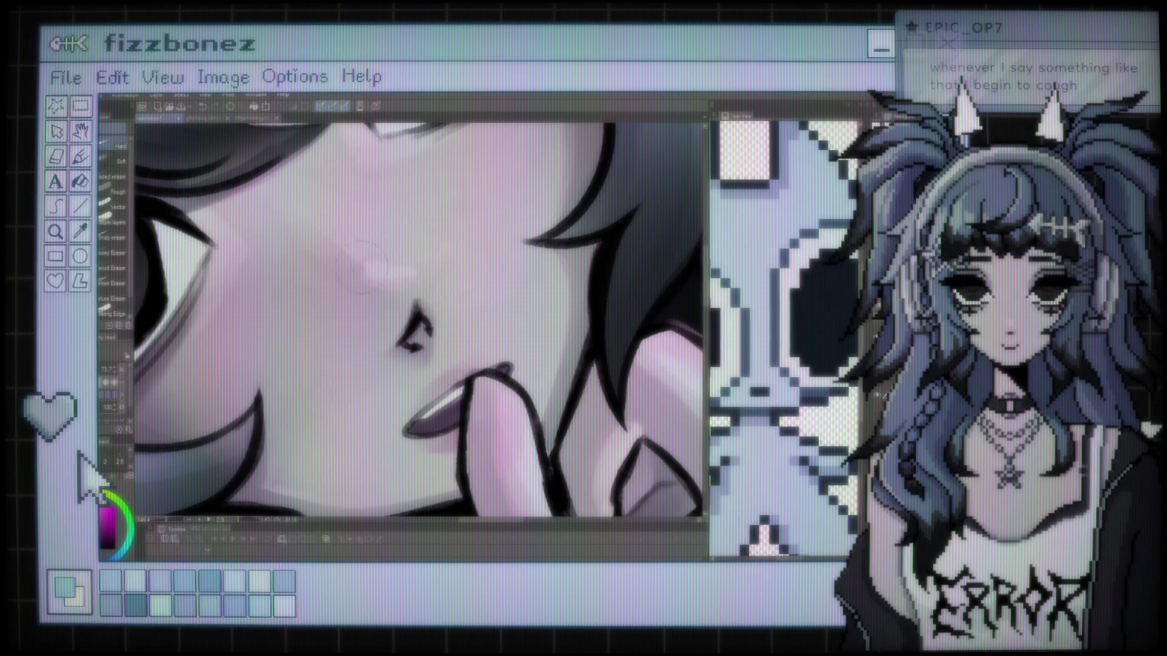
key(b)
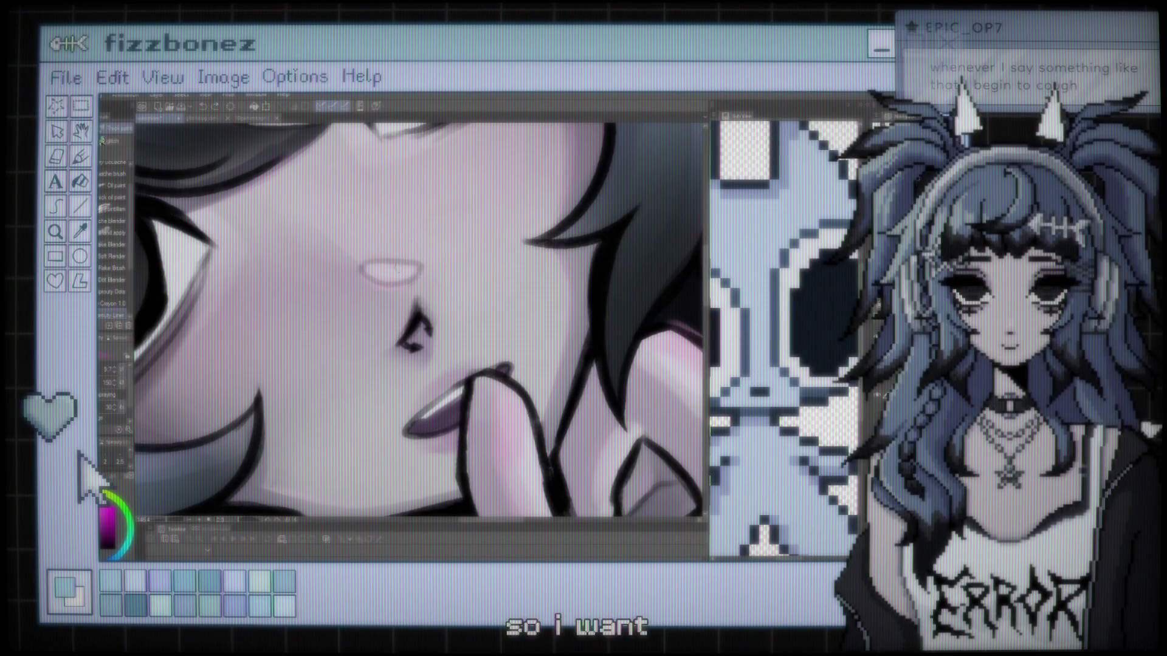
scroll(119, 169, up, 2)
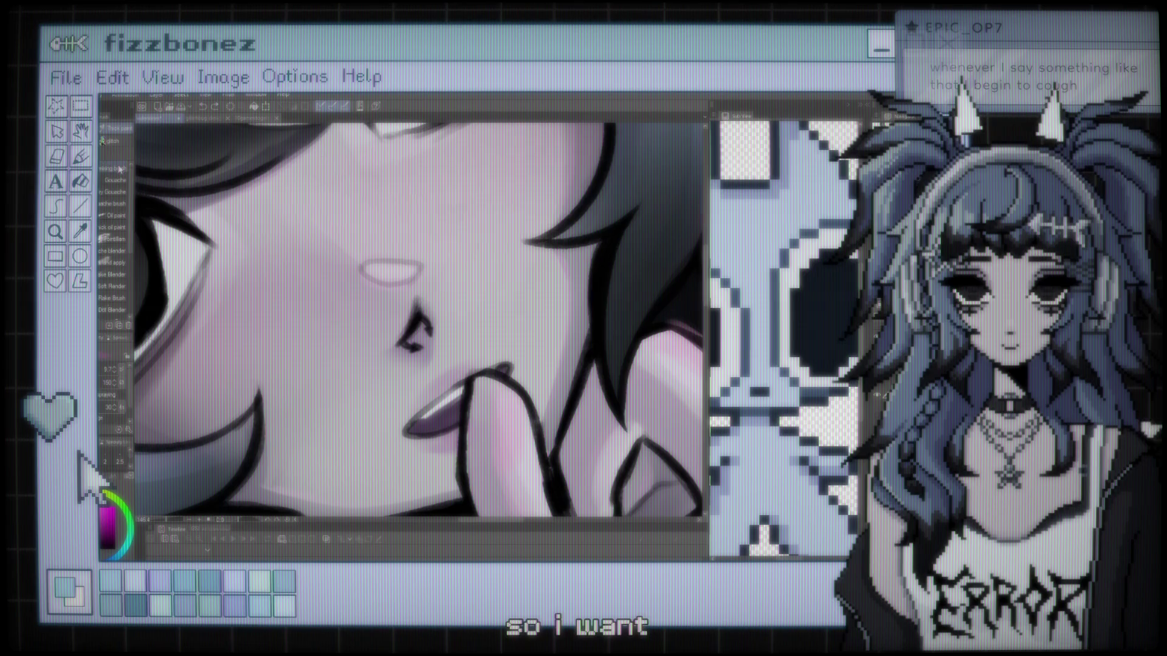
drag(183, 310, 203, 310)
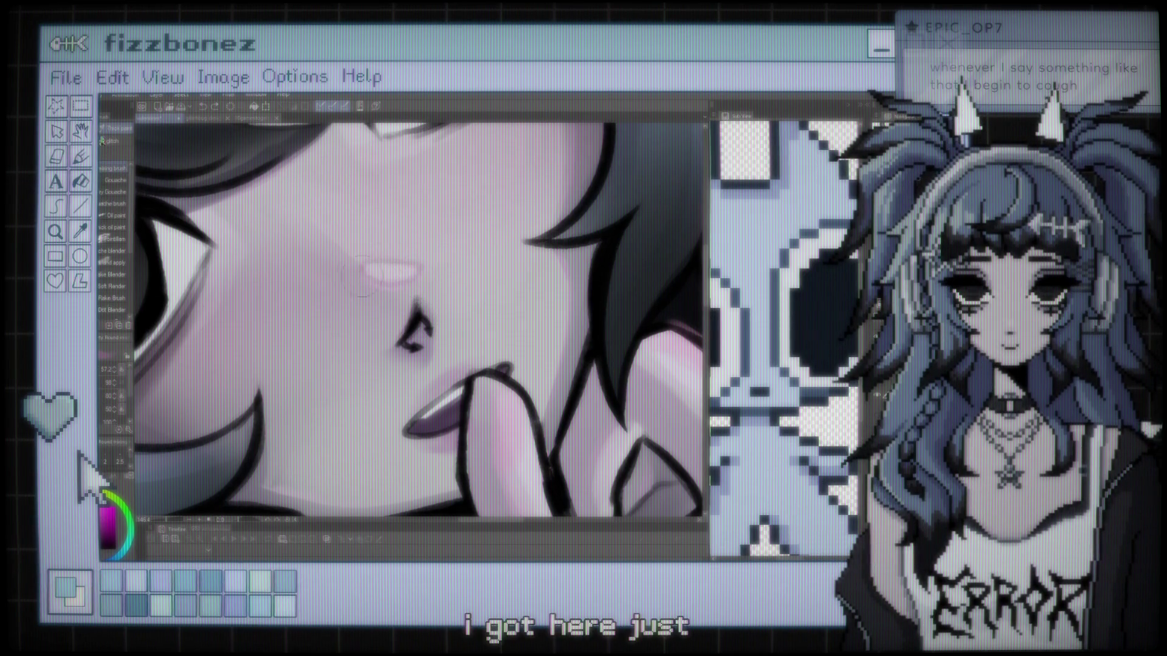
scroll(395, 255, down, 6)
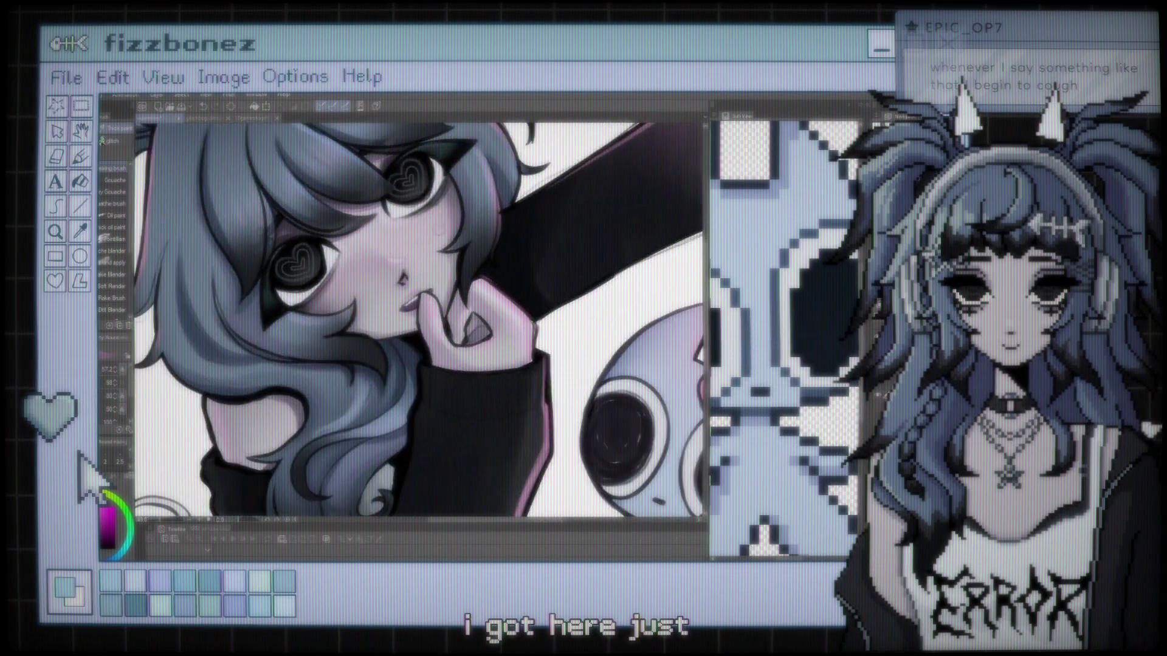
scroll(455, 245, up, 5)
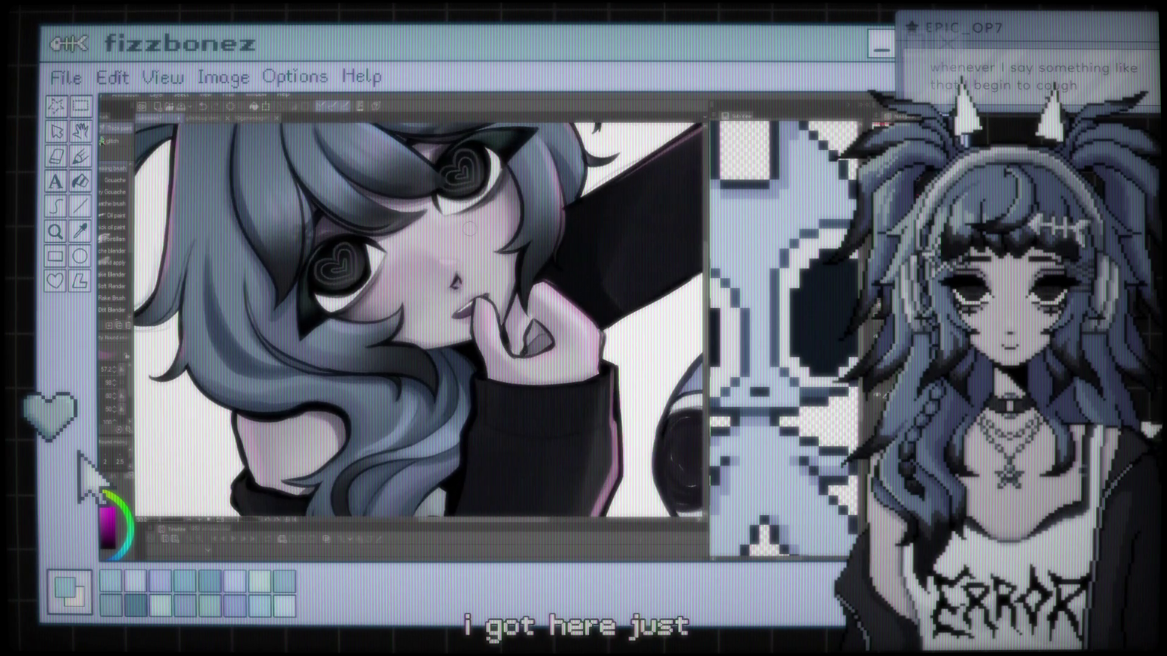
scroll(455, 245, up, 3)
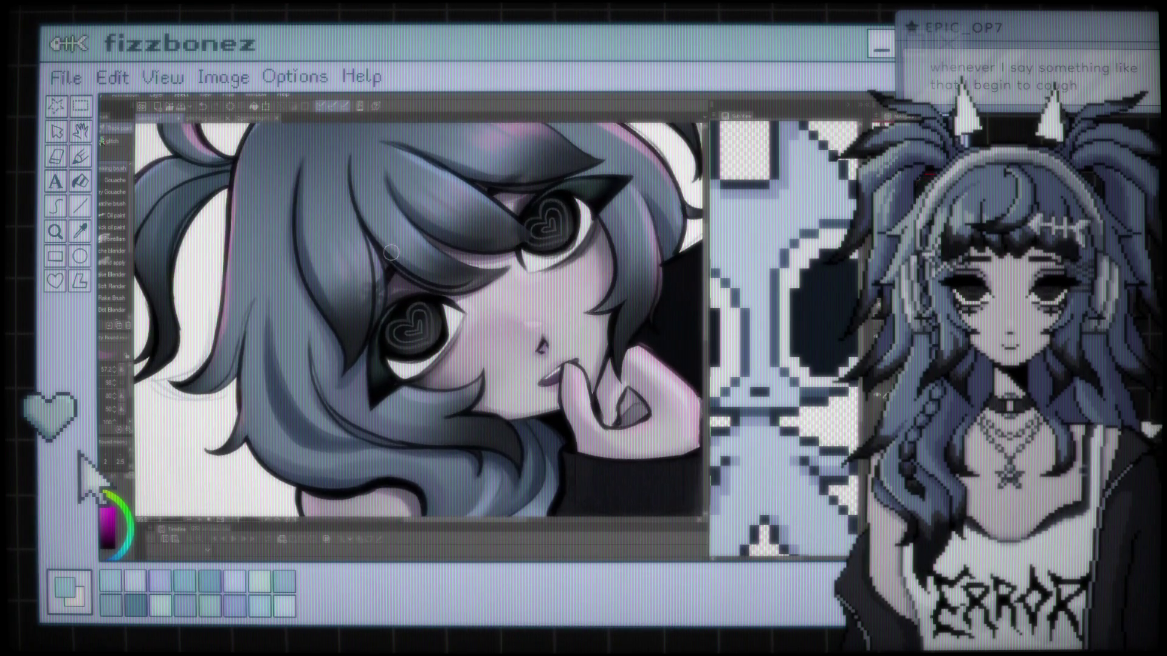
alt+click(342, 304)
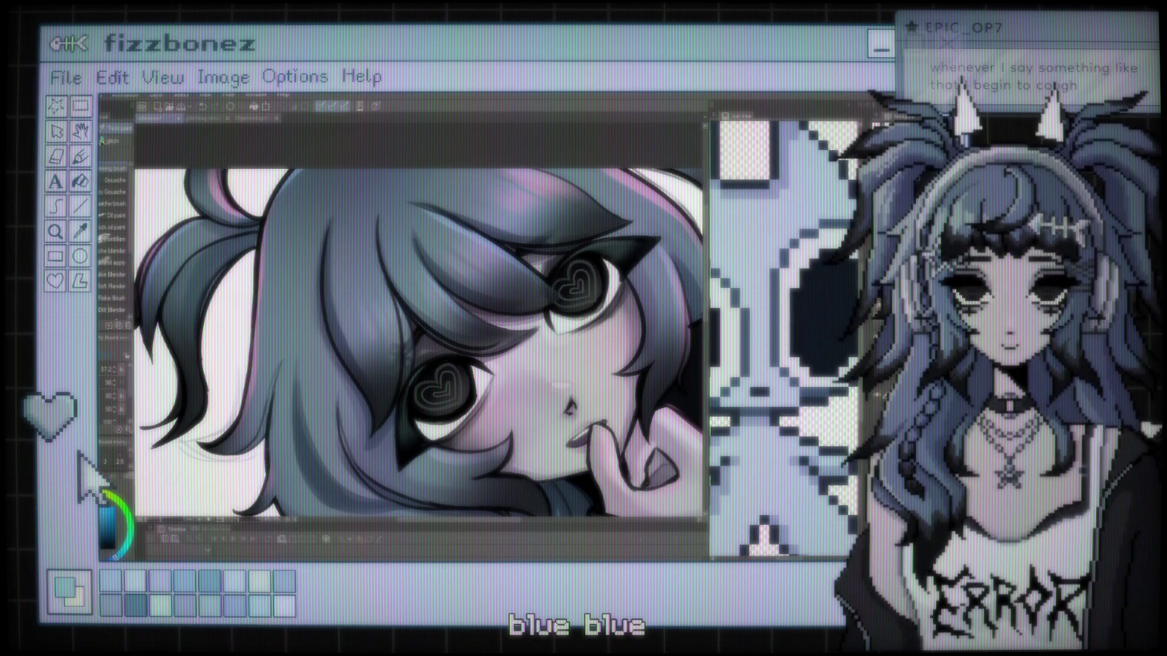
key(b)
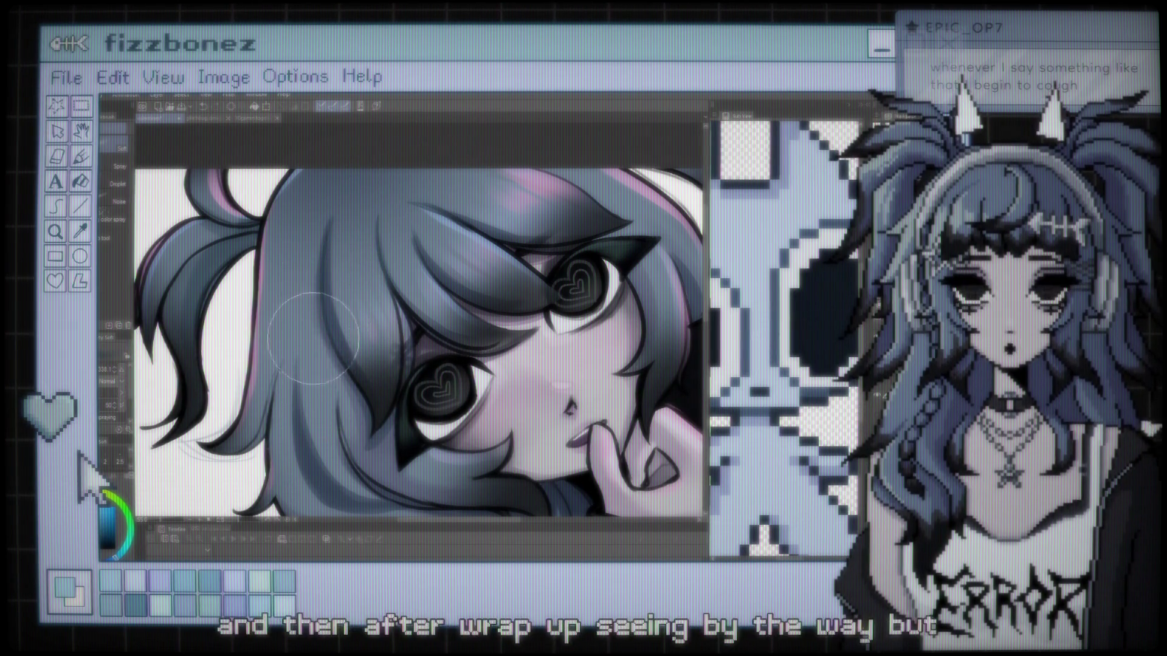
scroll(336, 471, down, 5)
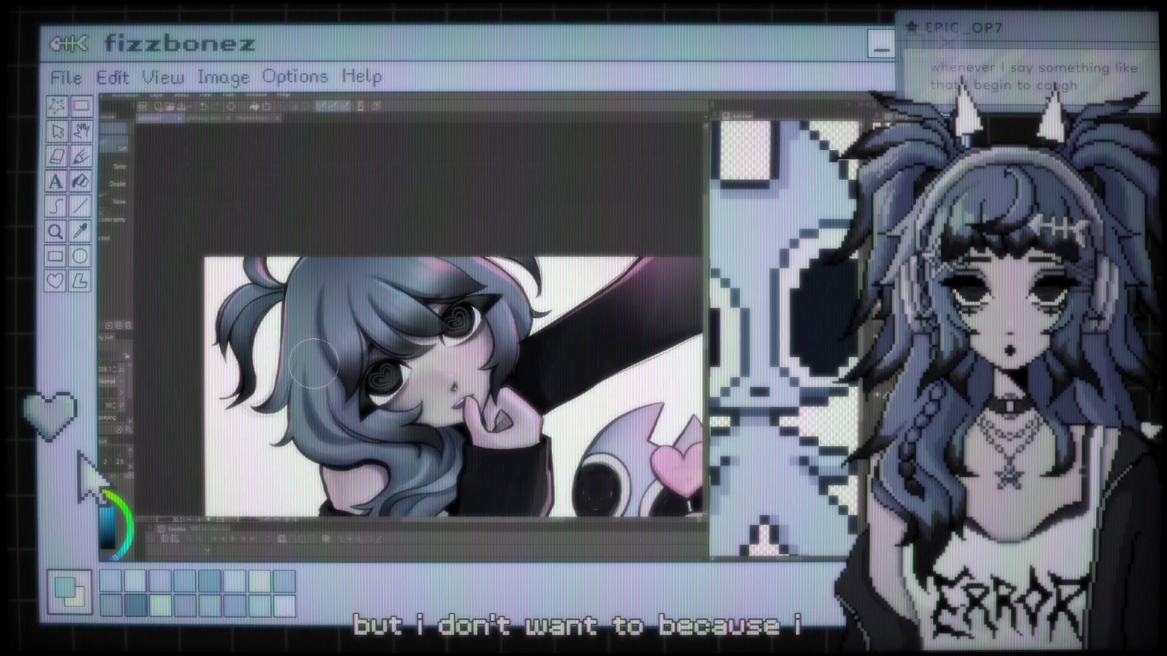
scroll(329, 347, up, 5)
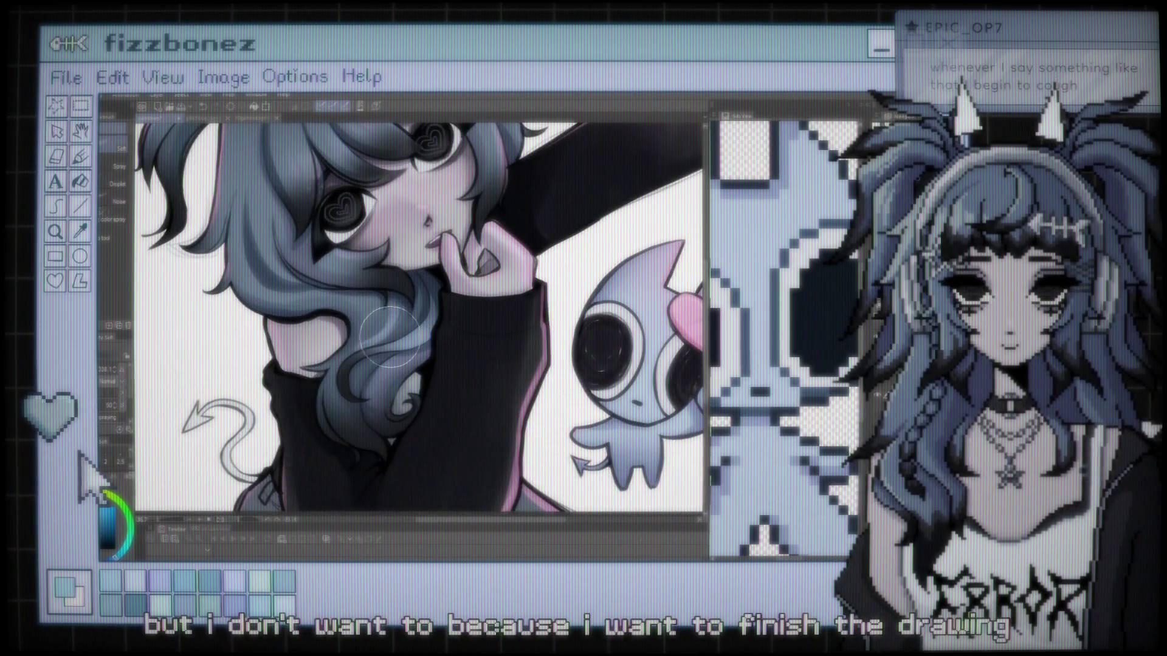
scroll(466, 292, down, 3)
scroll(387, 338, up, 4)
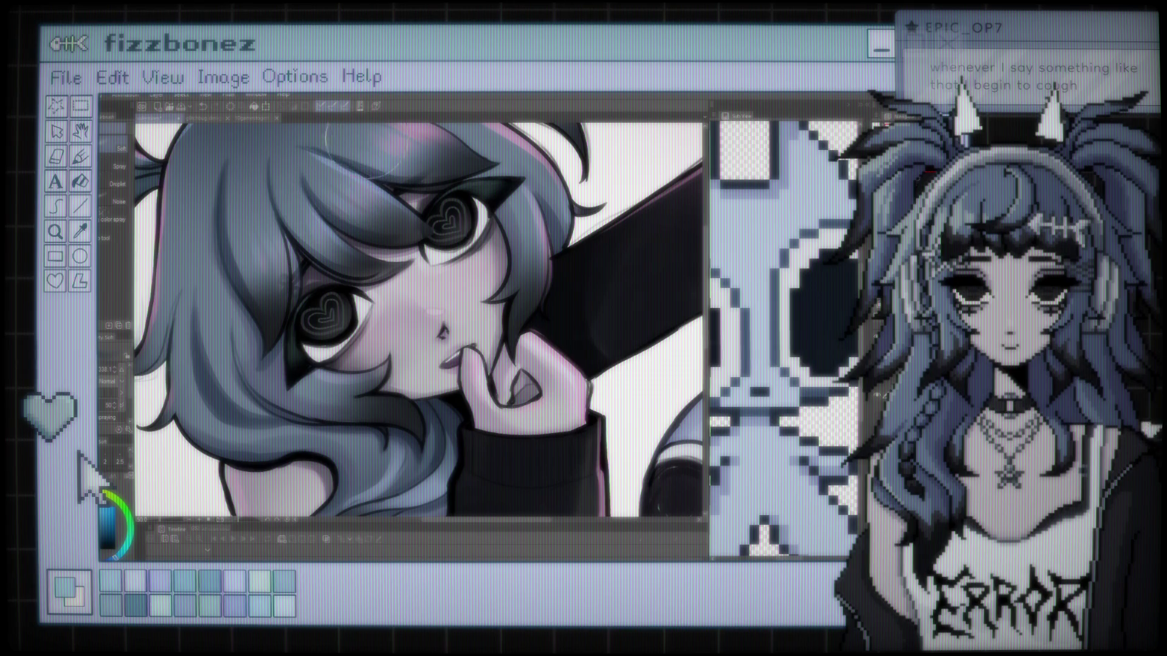
scroll(432, 240, down, 5)
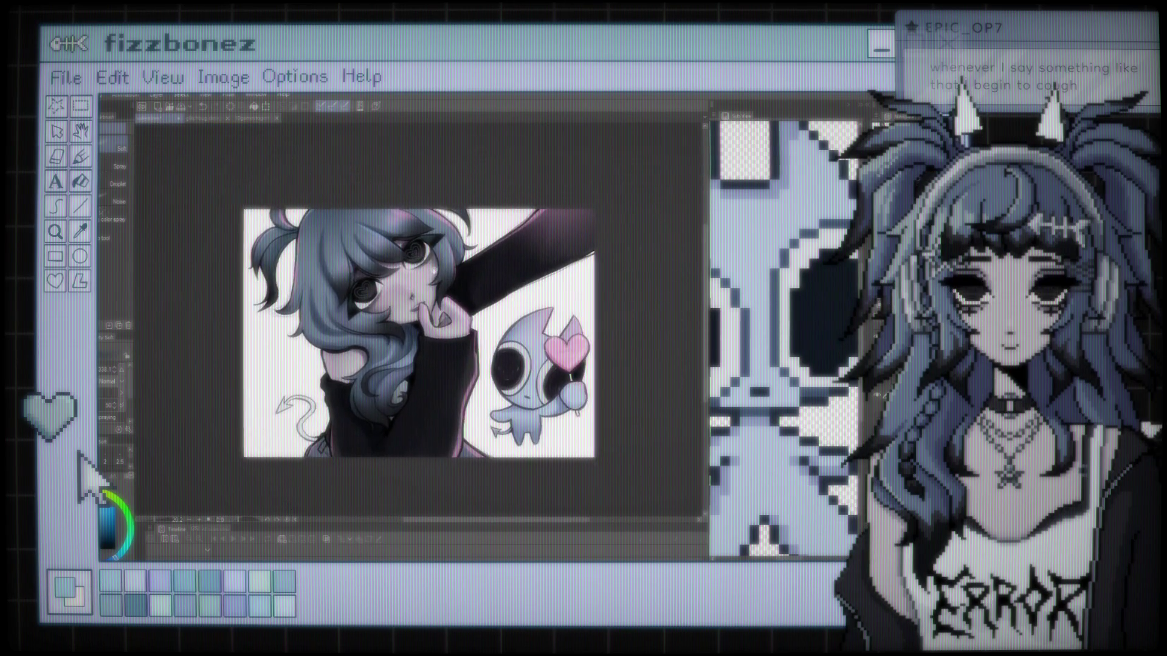
scroll(432, 240, up, 2)
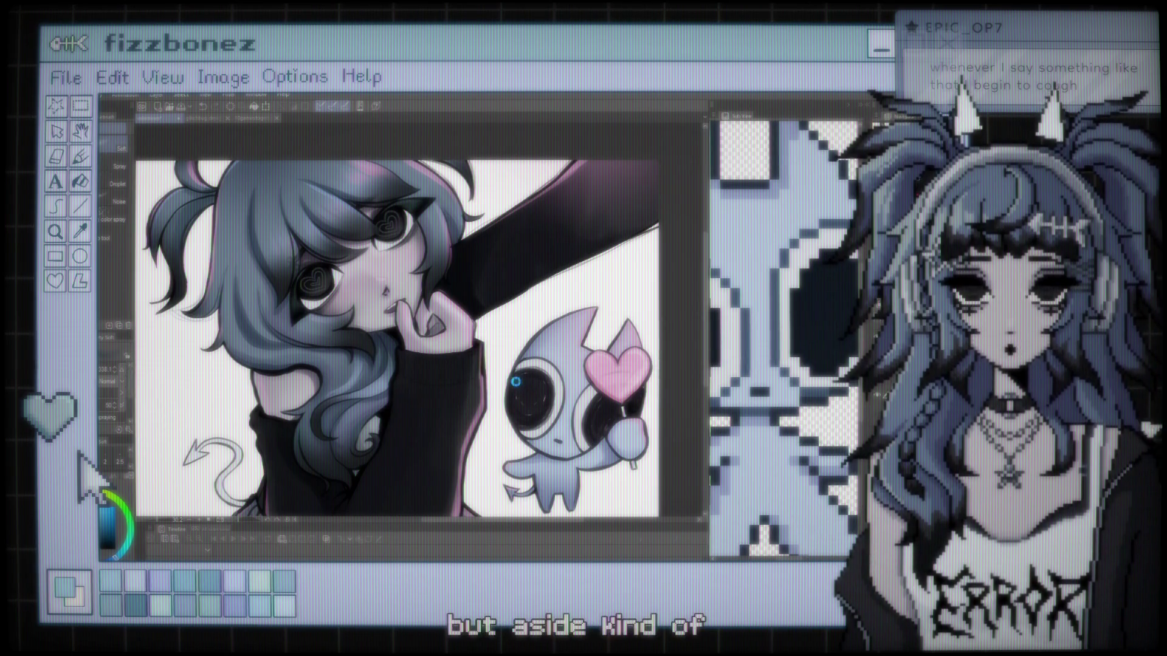
scroll(388, 287, down, 3)
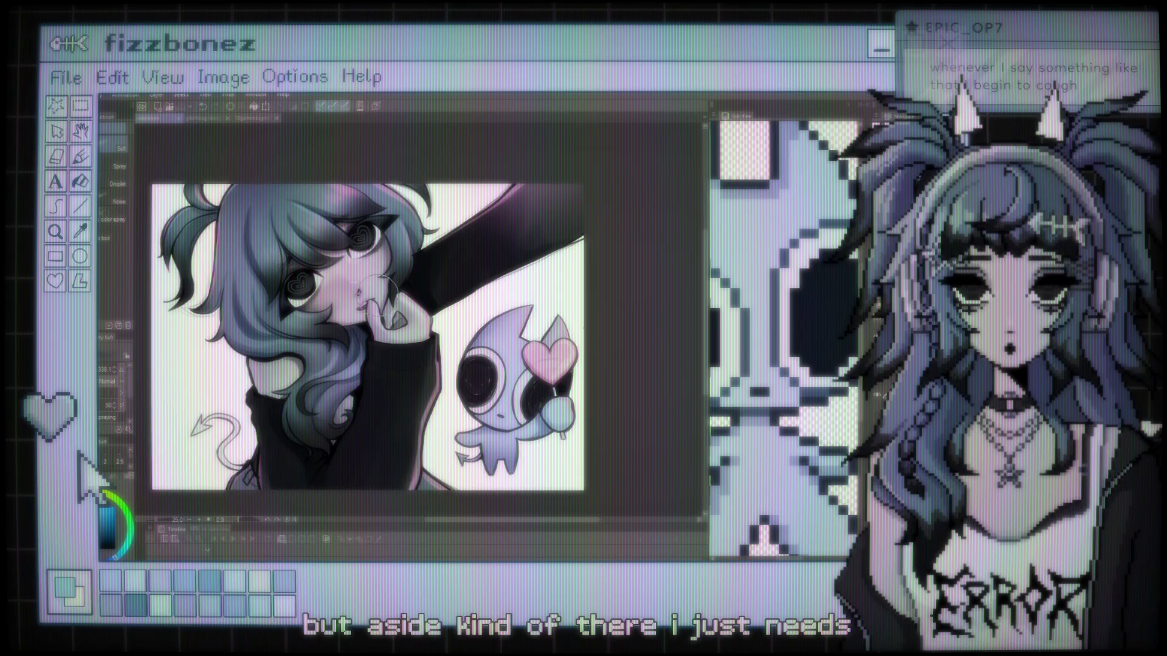
scroll(383, 290, up, 1)
scroll(383, 291, down, 1)
scroll(337, 274, up, 4)
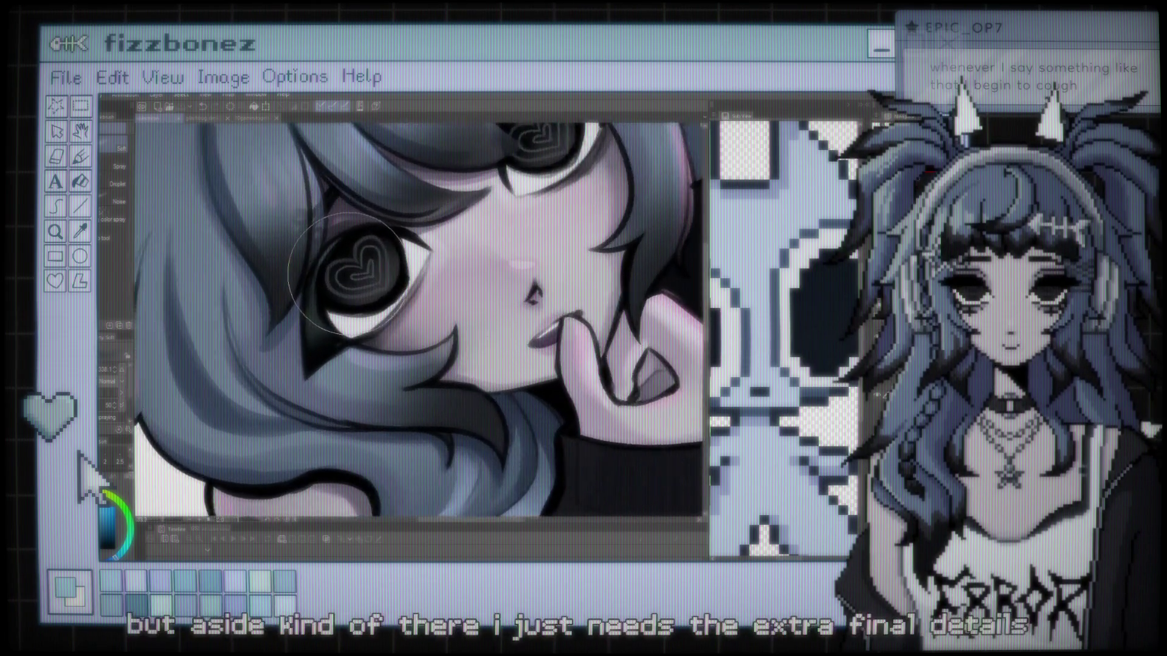
Switch from Airbrush to the Thick Paint gouache and oil brushes and bring the face into view.
scroll(337, 275, up, 1)
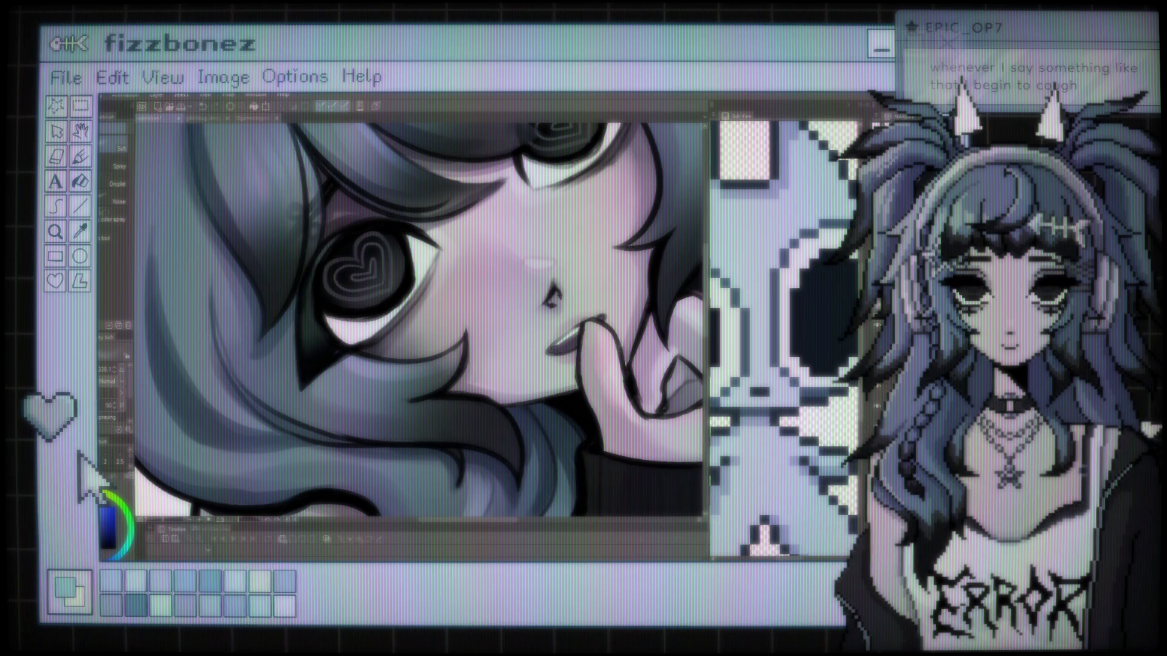
key(b)
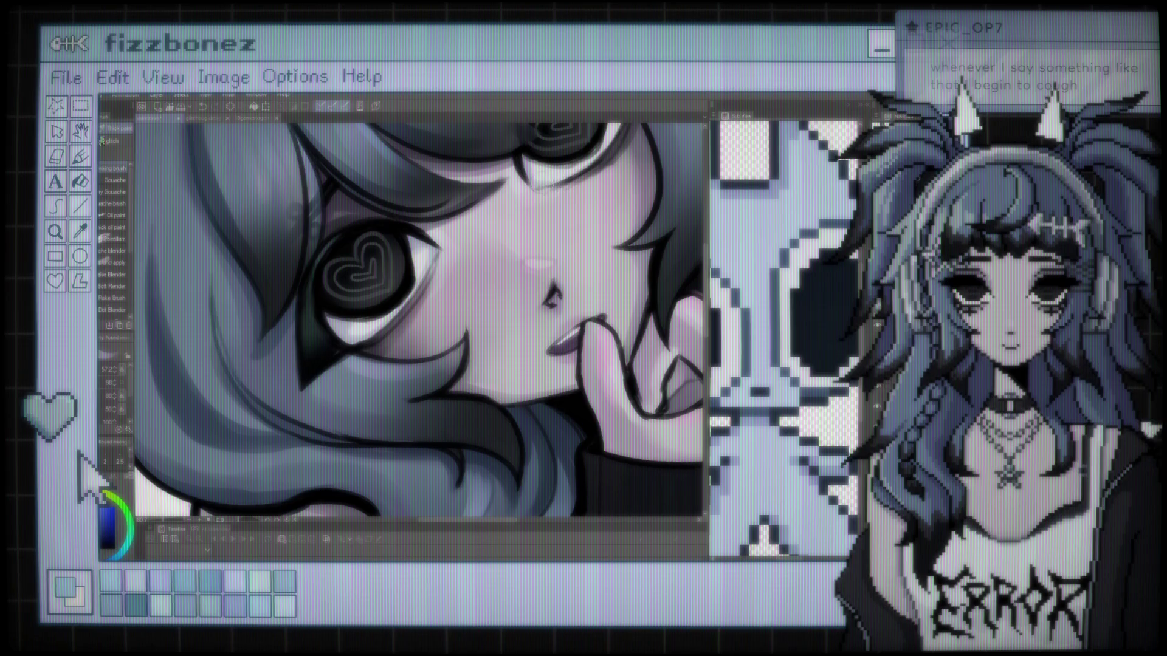
drag(613, 79, 520, 191)
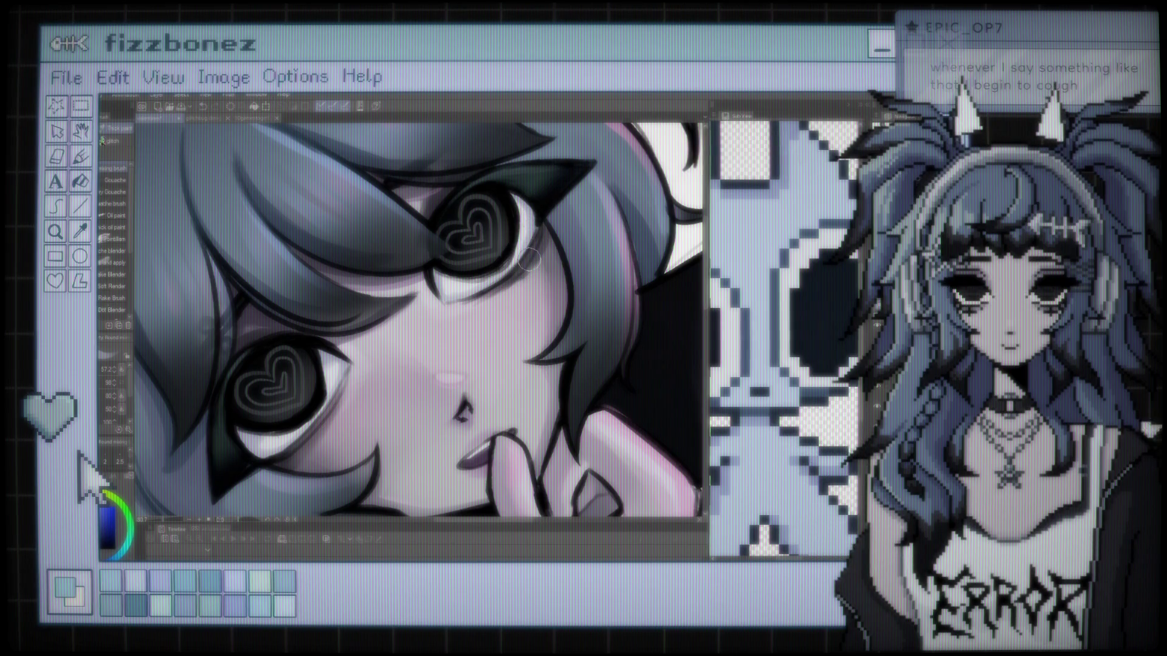
Zoom into the face and shade around the heart-shaped eyes, nose and lips.
scroll(529, 258, down, 5)
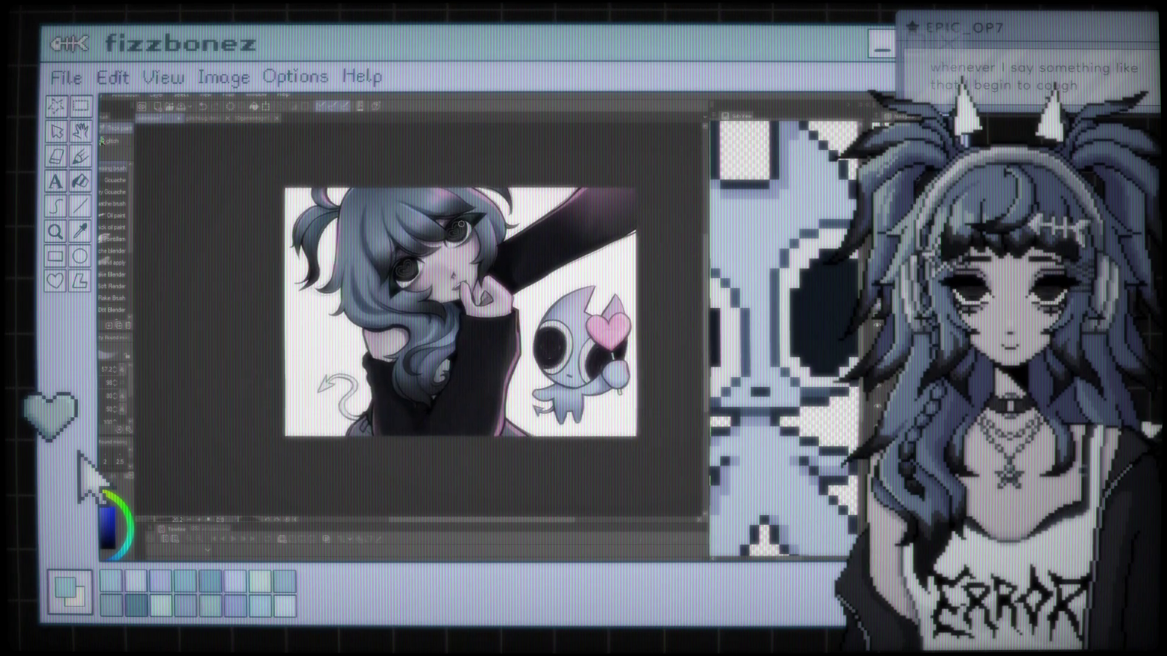
scroll(448, 224, up, 3)
scroll(407, 241, up, 2)
scroll(407, 241, up, 1)
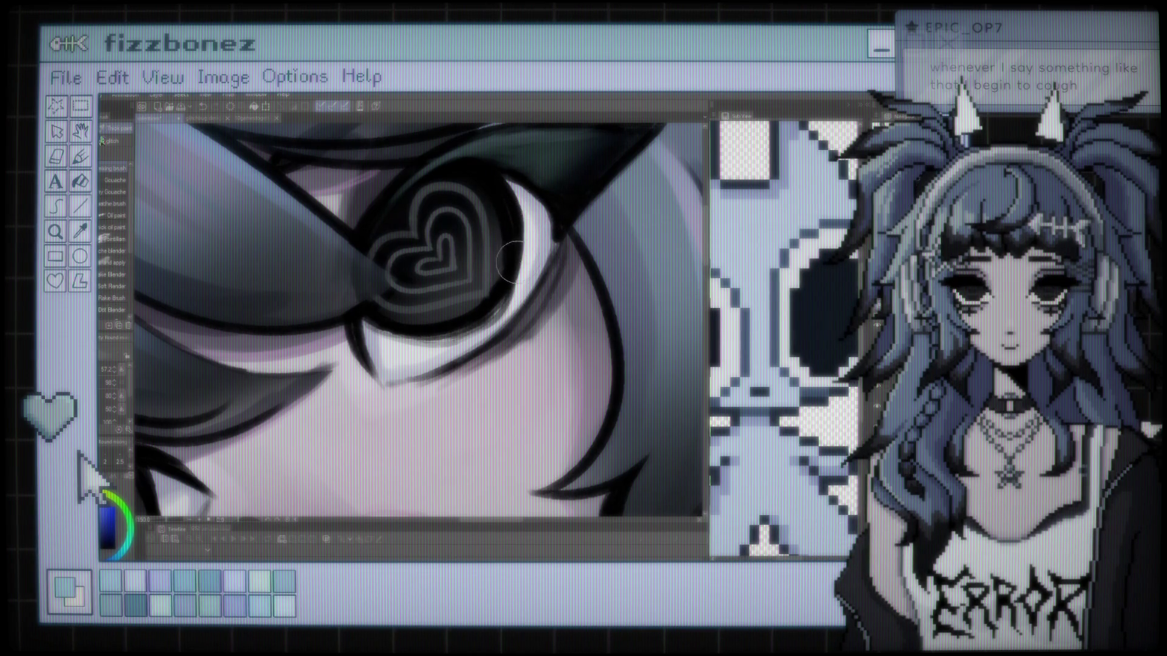
scroll(402, 319, down, 5)
scroll(426, 279, up, 5)
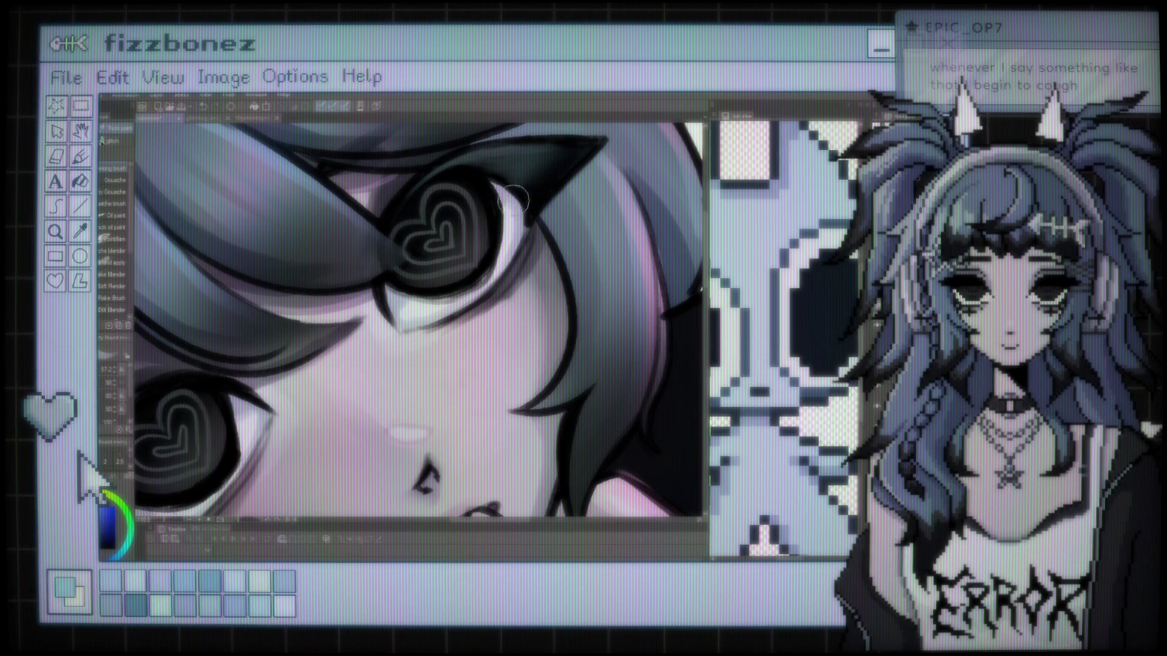
scroll(507, 172, down, 6)
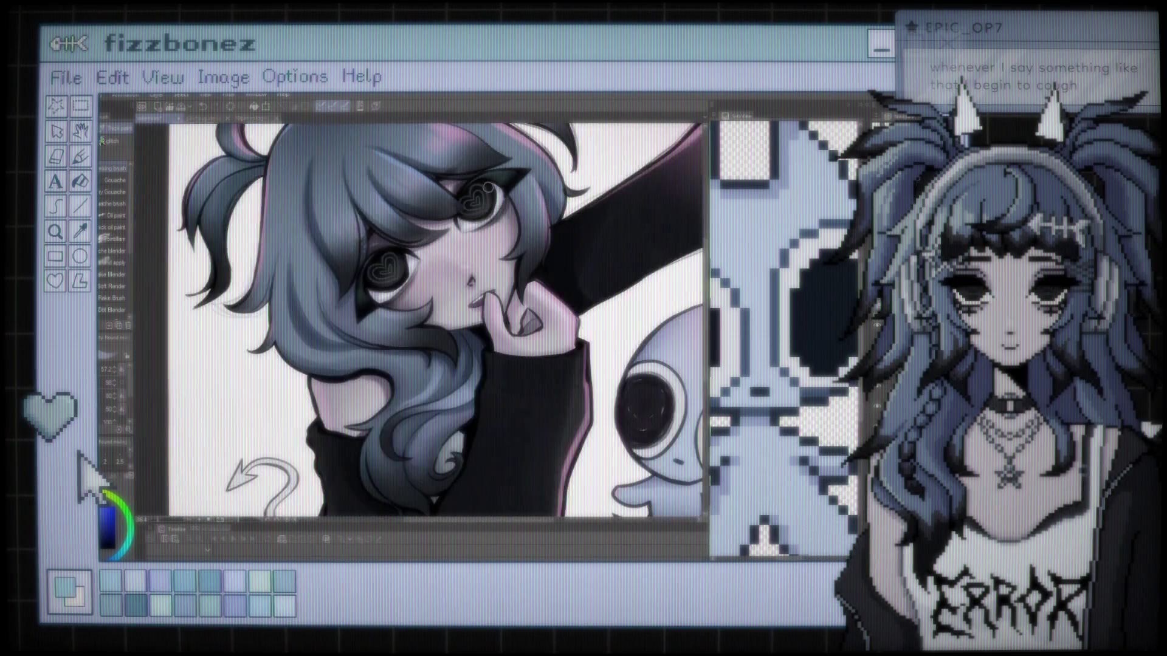
scroll(313, 284, up, 8)
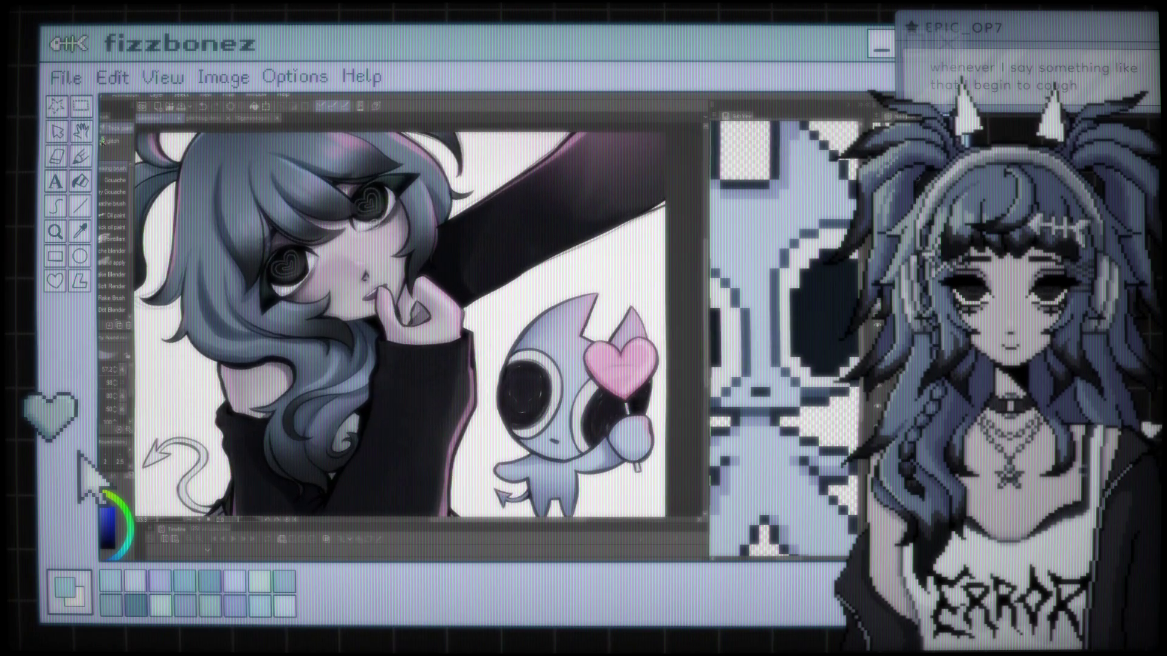
scroll(312, 284, up, 1)
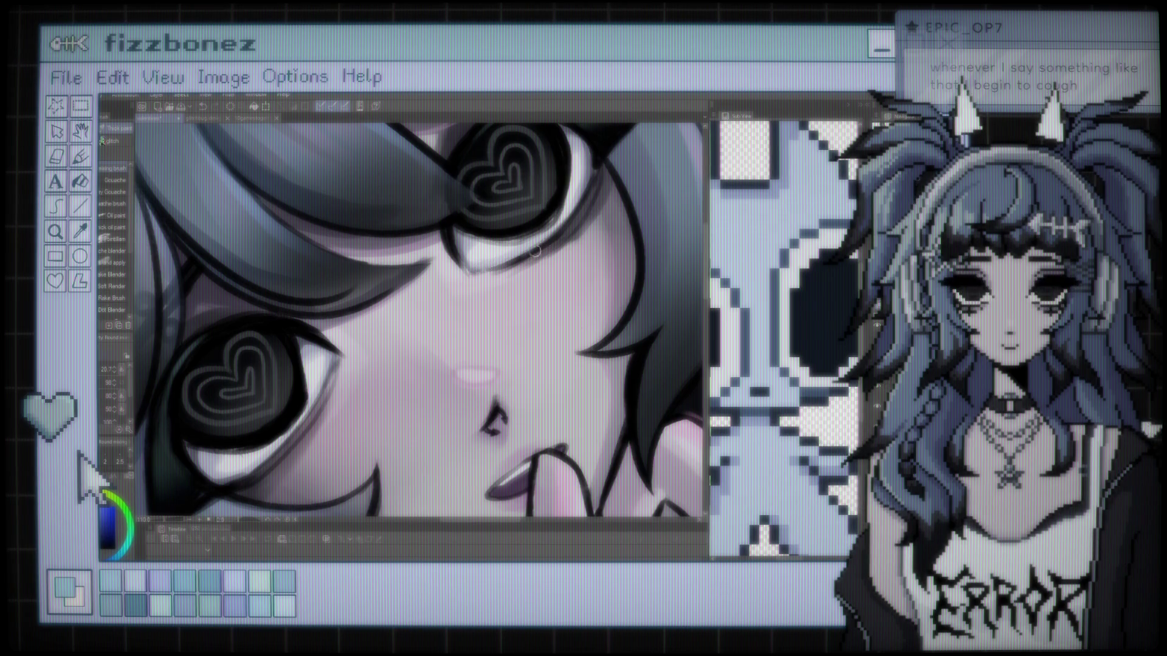
scroll(560, 236, down, 3)
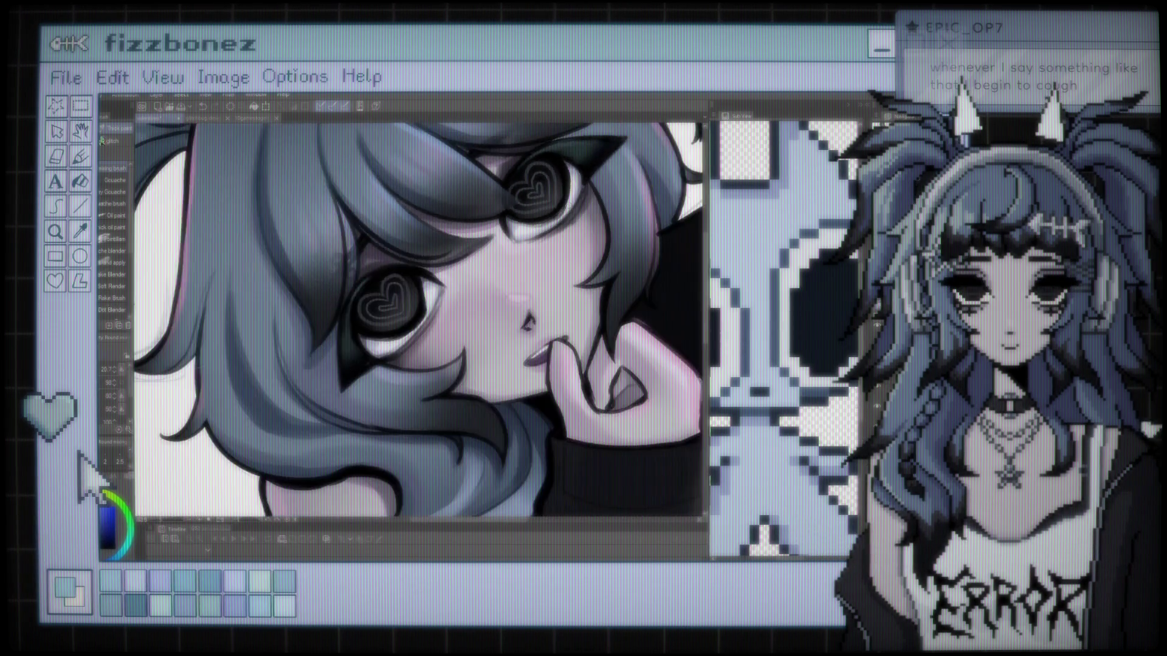
Switch the brush tool to the Airbrush presets (Soft, Spray, Droplet).
scroll(419, 323, down, 4)
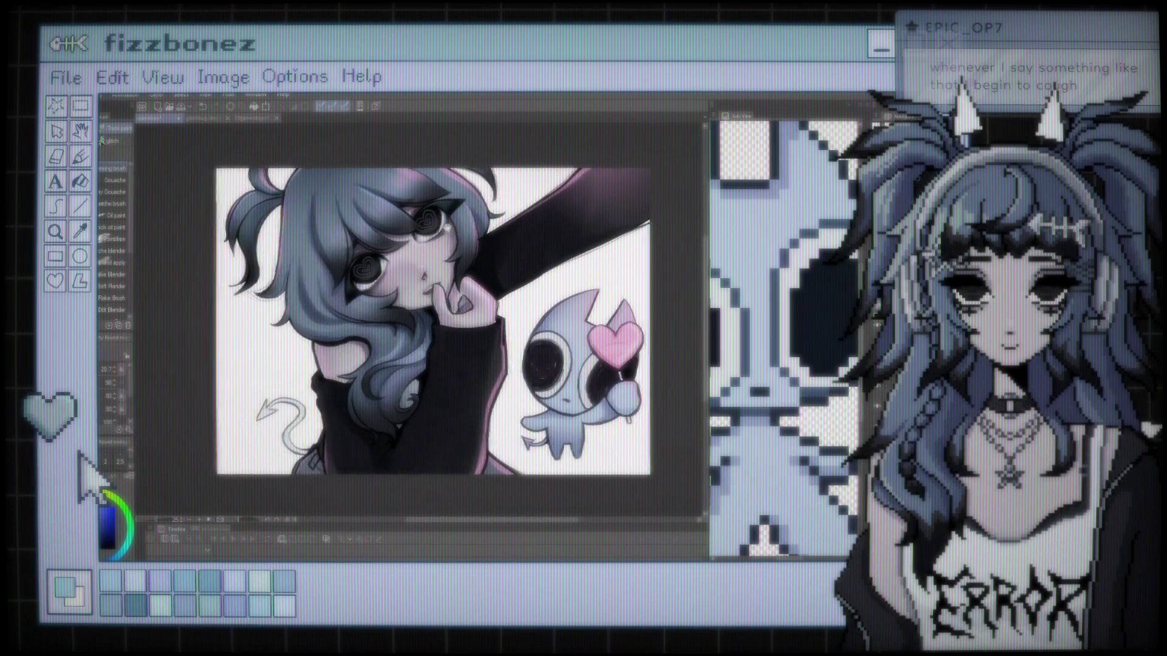
scroll(376, 254, up, 5)
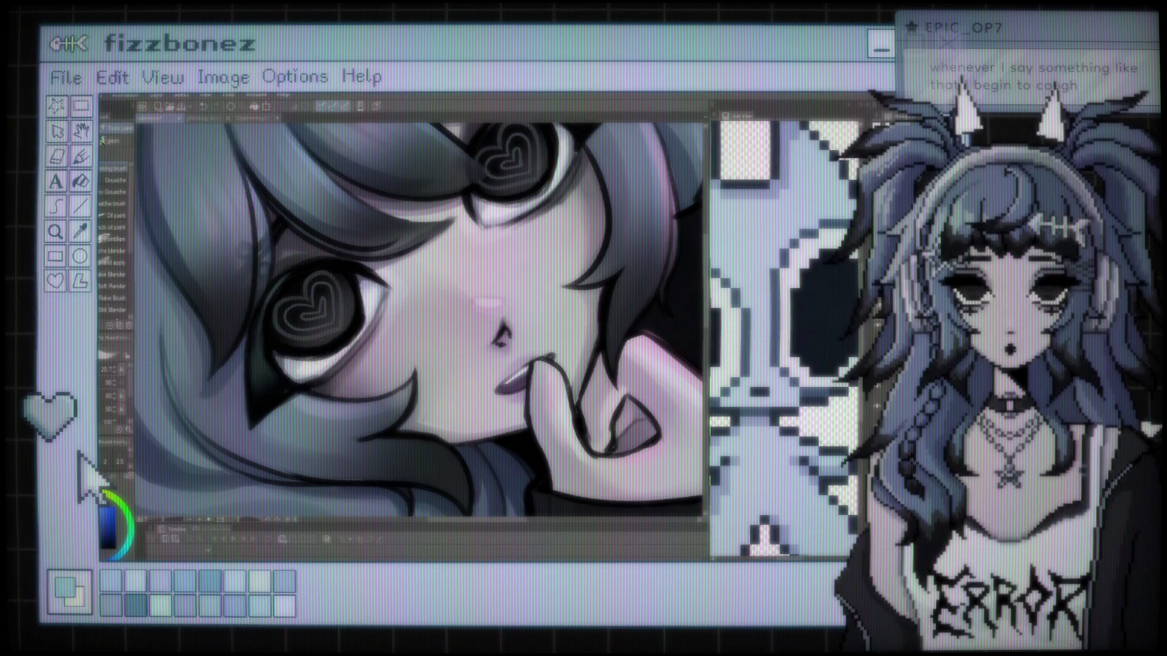
key(b)
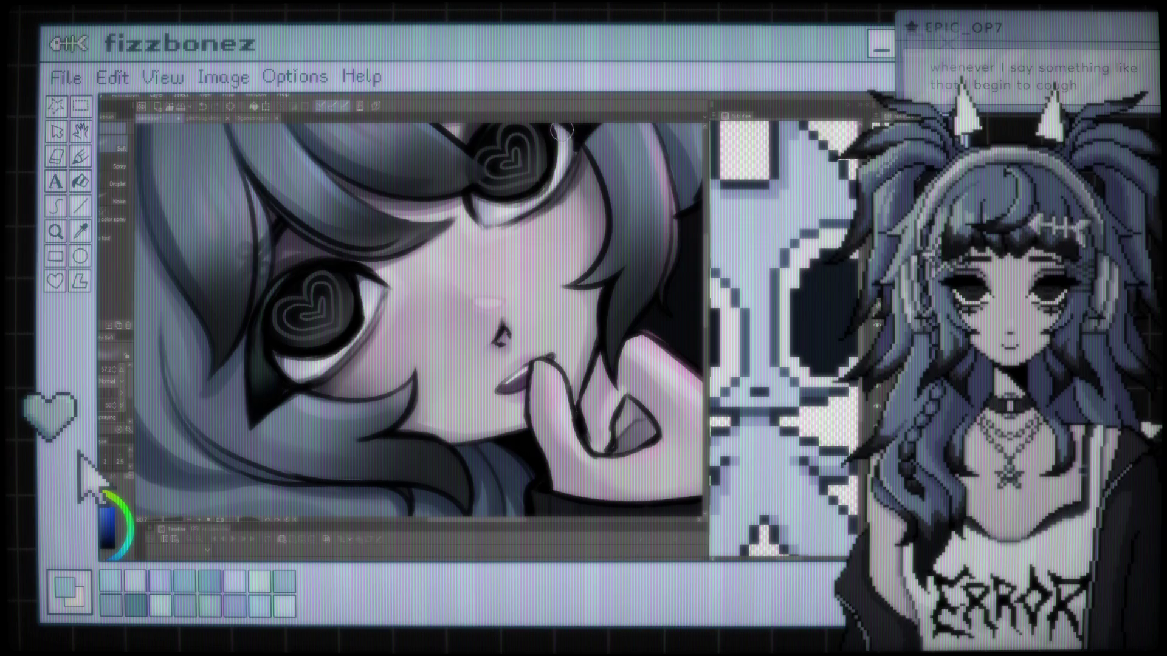
scroll(550, 167, down, 10)
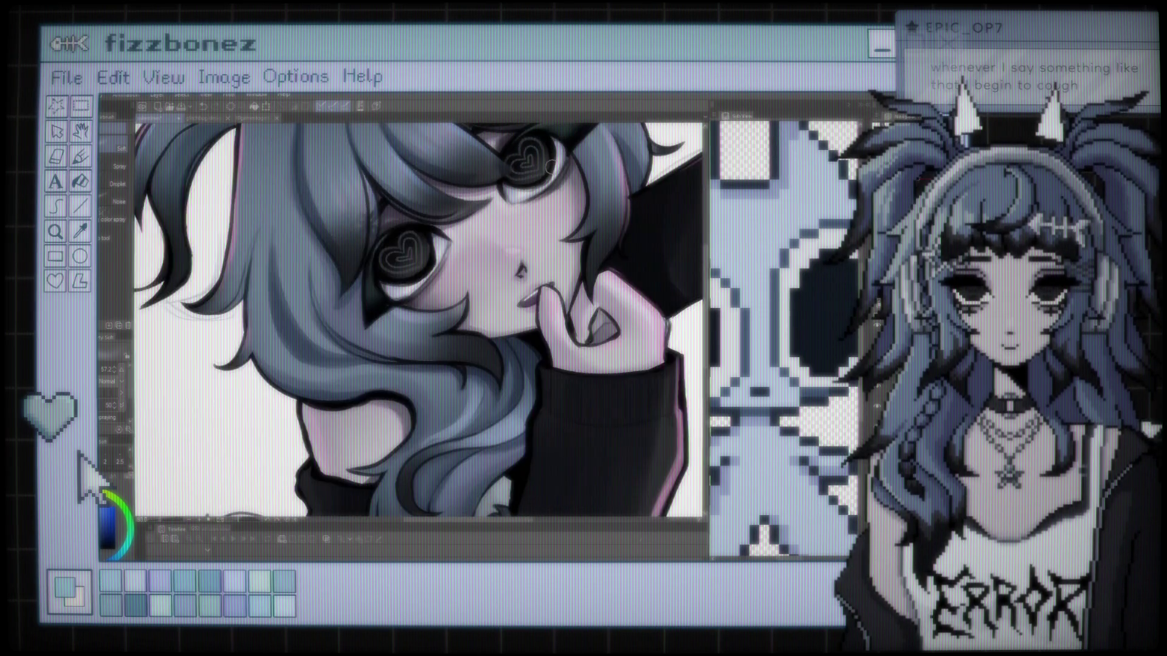
Rotate the canvas, airbrush soft blending over the face, and switch to the Eraser.
scroll(334, 297, up, 8)
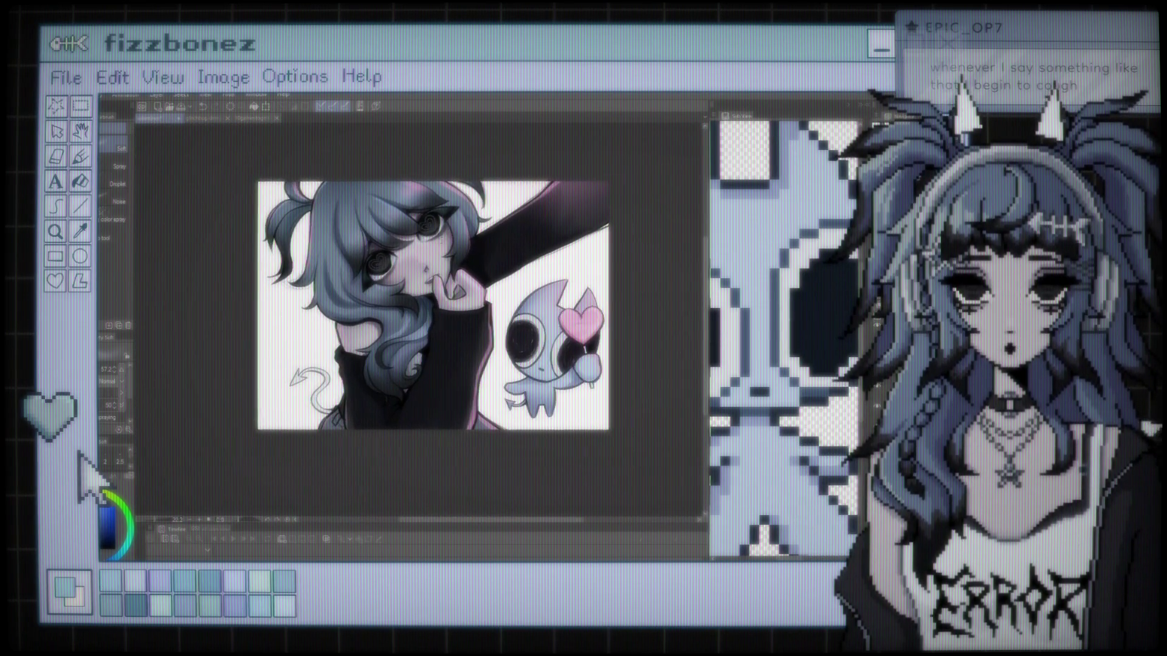
scroll(334, 298, up, 2)
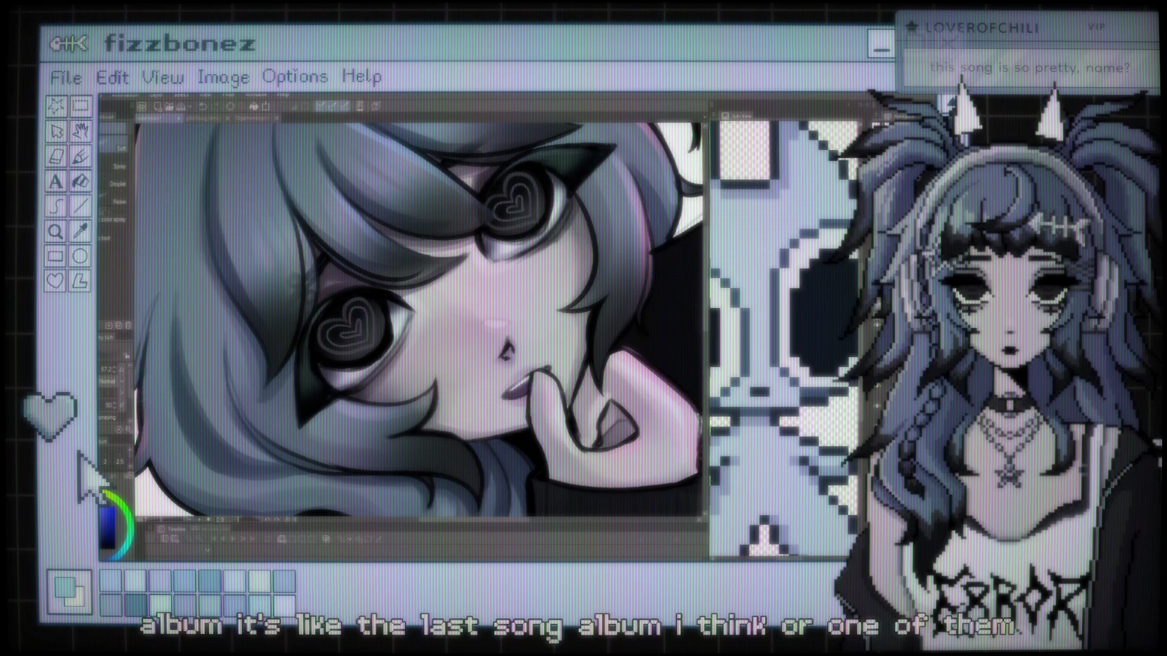
mouse_move(425, 304)
mouse_down()
mouse_move(414, 286)
mouse_move(434, 309)
mouse_up()
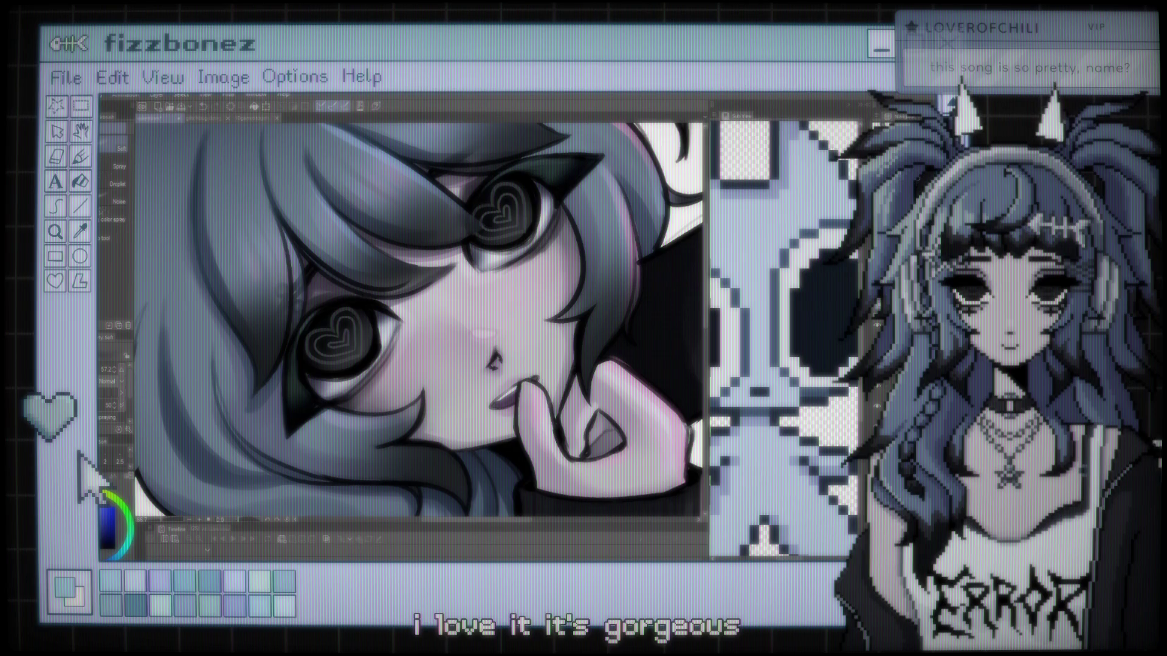
key(e)
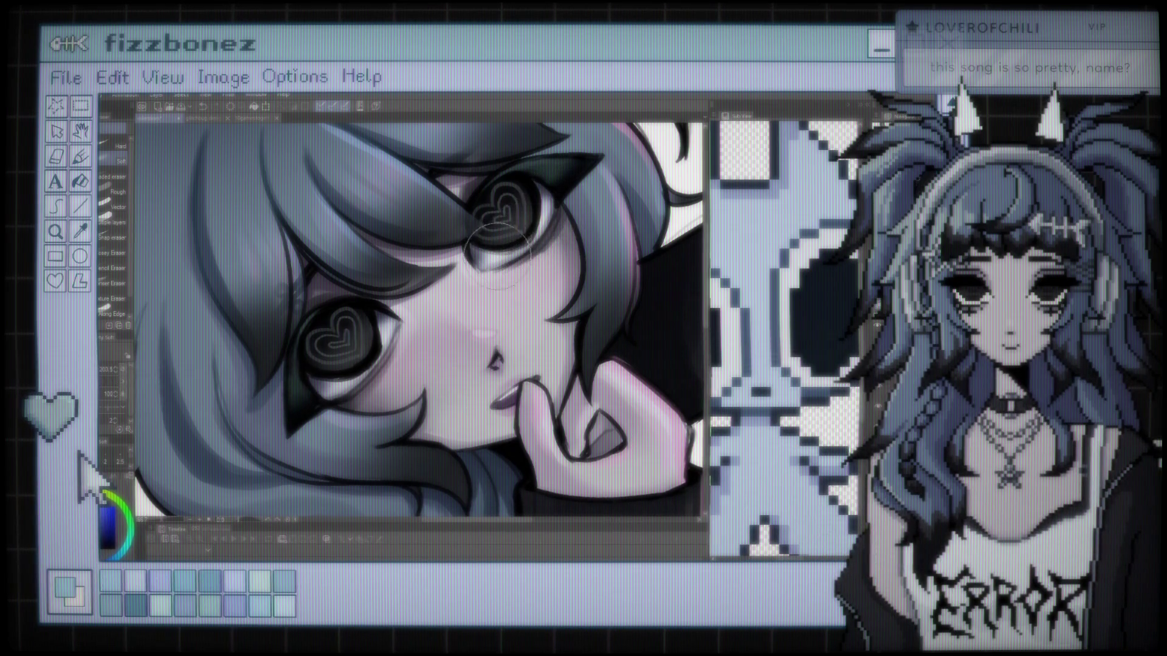
Return to the Gouache/Oil brush and paint pink highlights into the girl's hair.
scroll(559, 193, down, 8)
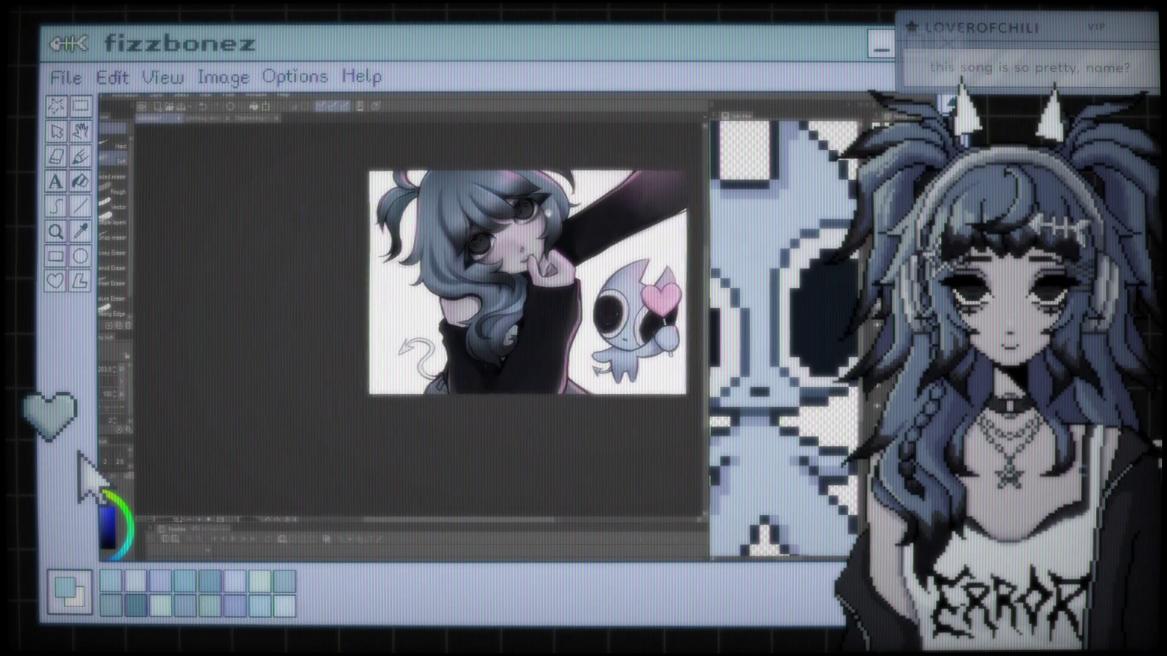
scroll(454, 220, up, 3)
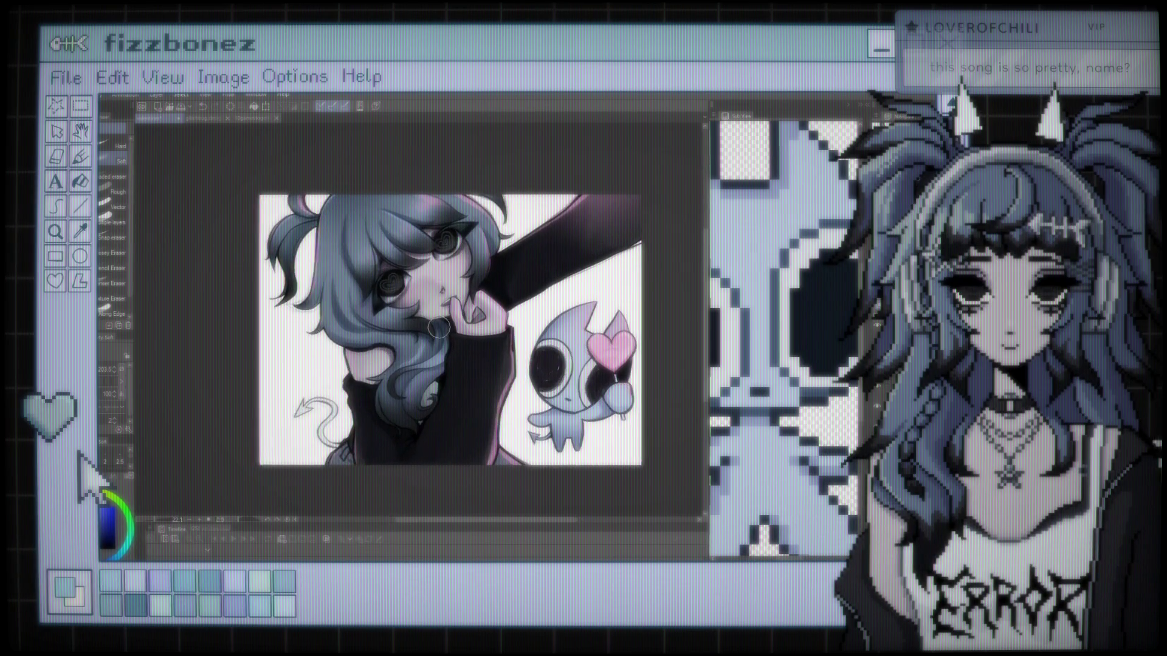
scroll(392, 293, up, 4)
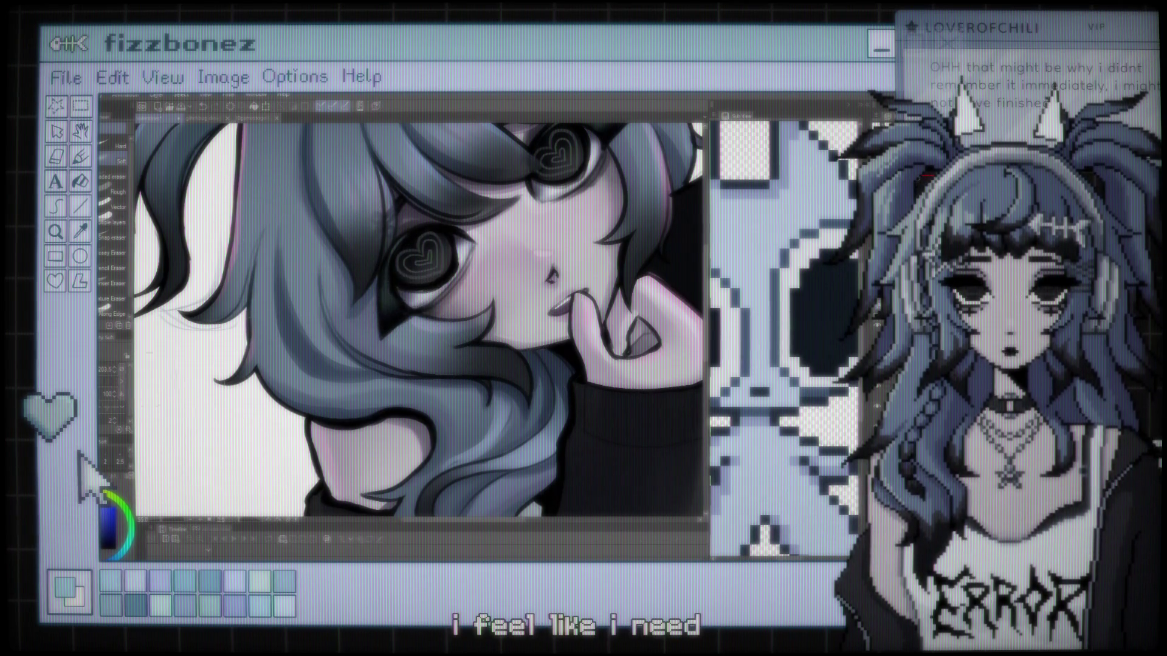
key(b)
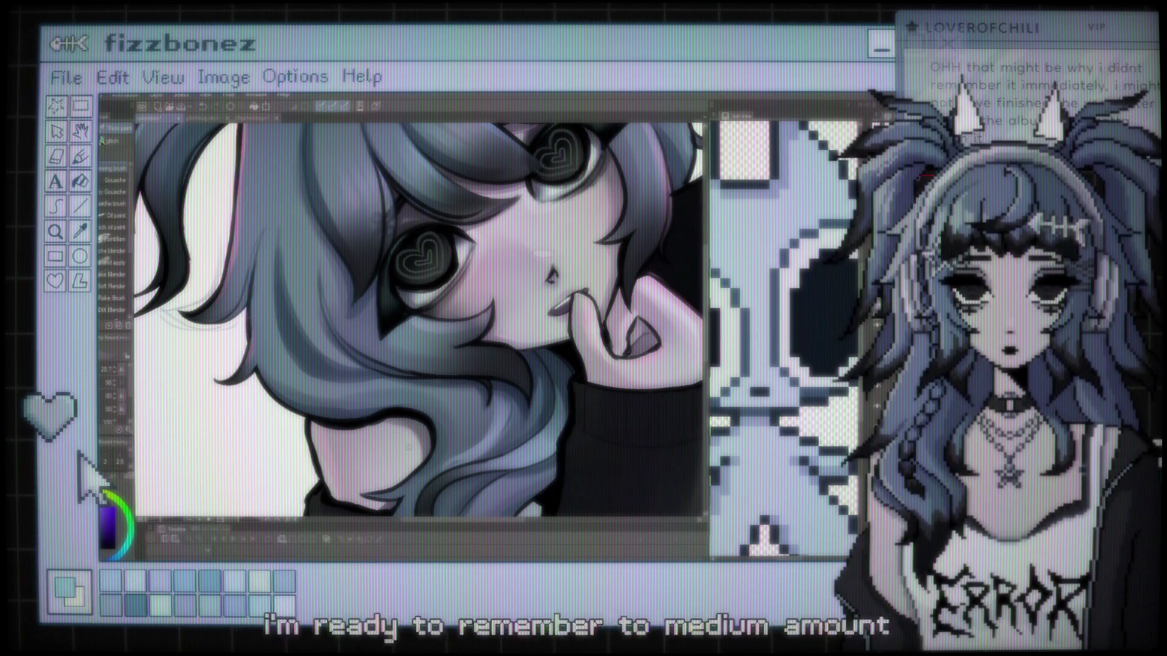
scroll(493, 358, down, 5)
scroll(444, 260, up, 5)
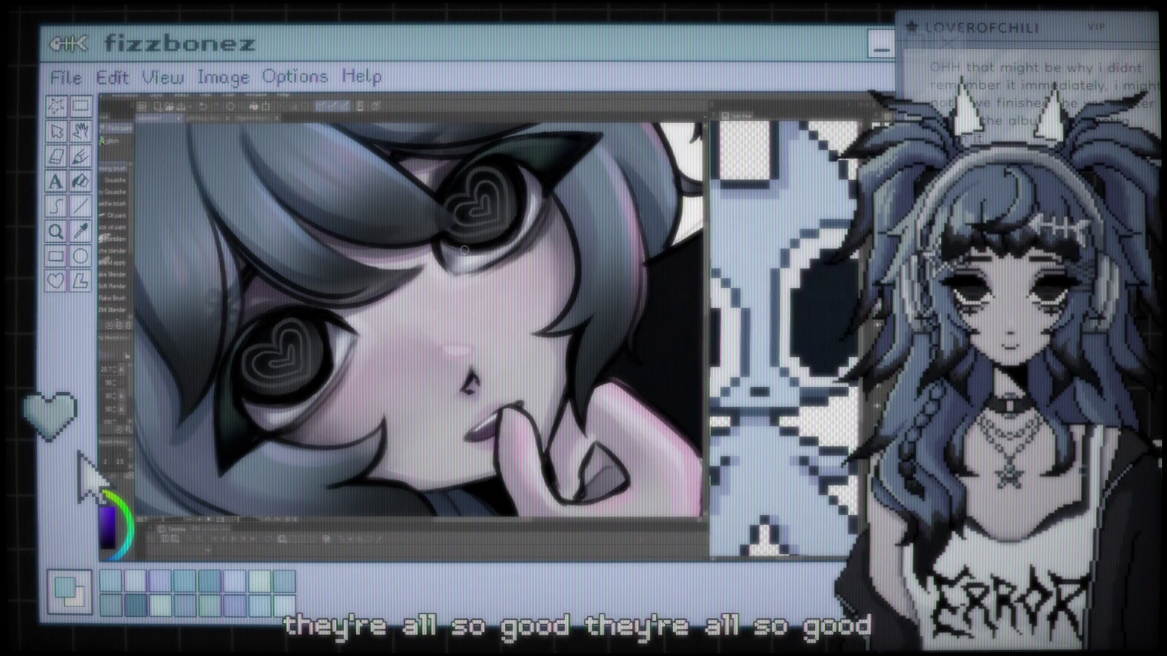
scroll(465, 250, down, 5)
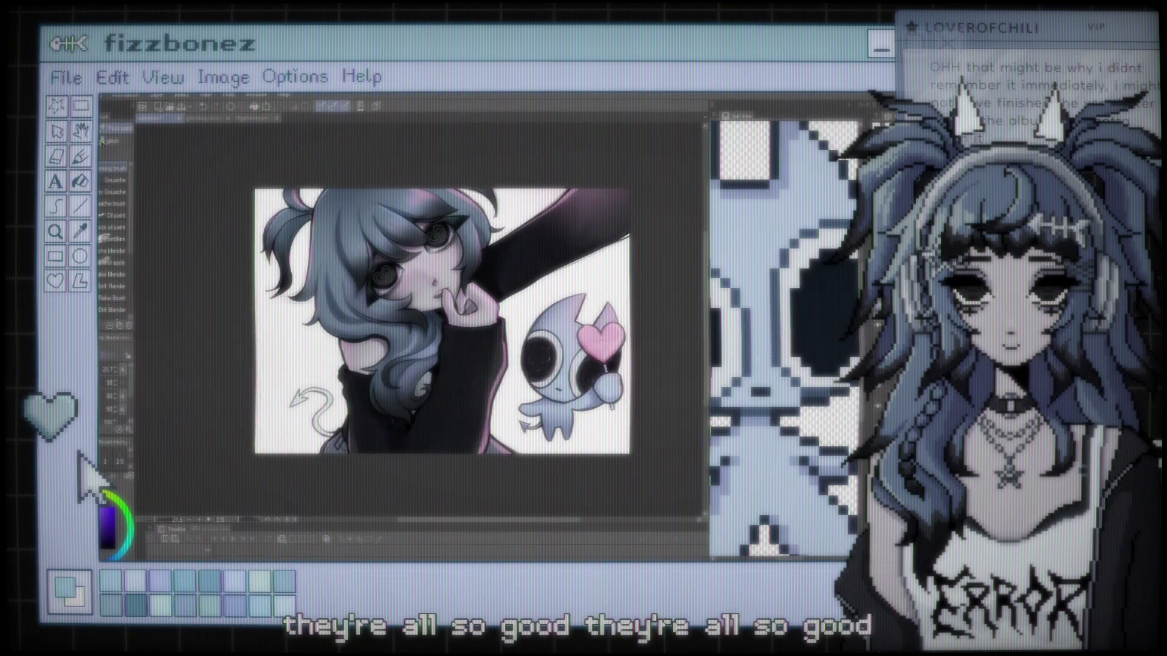
scroll(419, 322, up, 3)
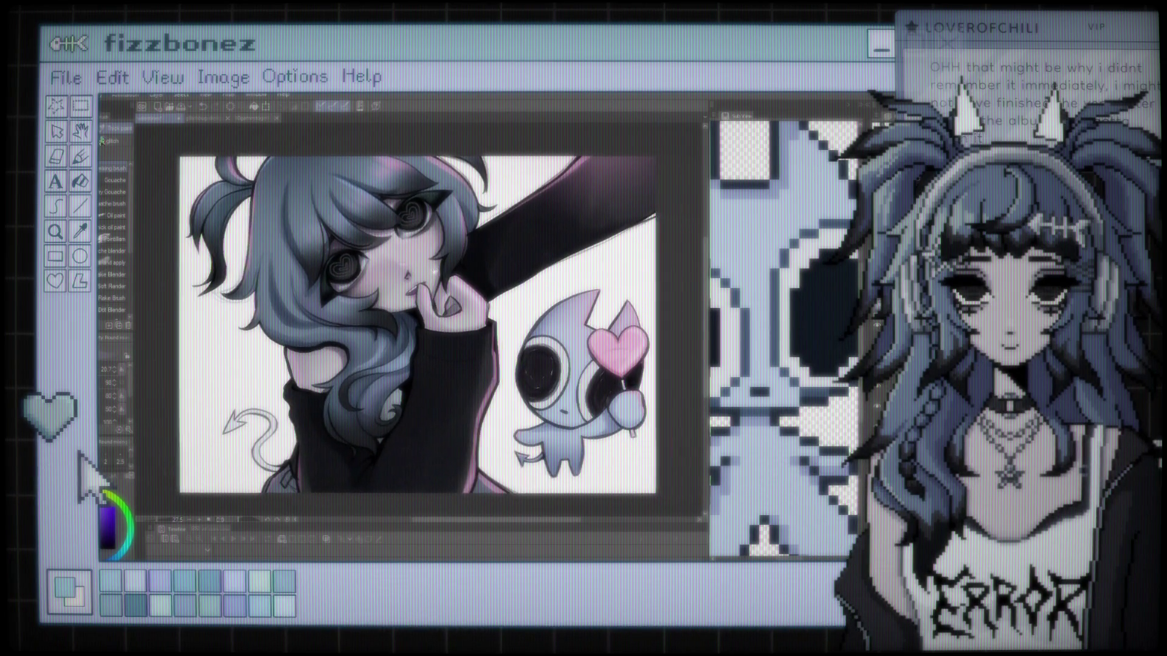
scroll(419, 322, up, 4)
scroll(363, 231, up, 1)
scroll(362, 231, down, 1)
scroll(362, 231, up, 3)
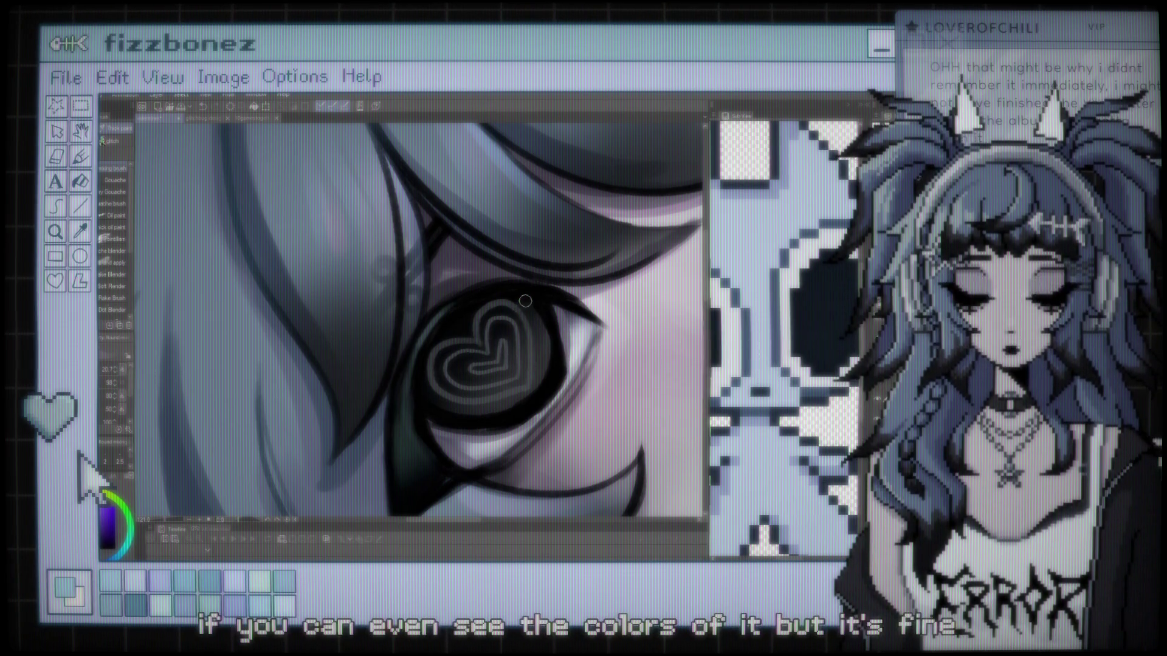
Add eye highlights and sketch a small fishbone hair clip, then view the whole illustration.
scroll(525, 300, down, 5)
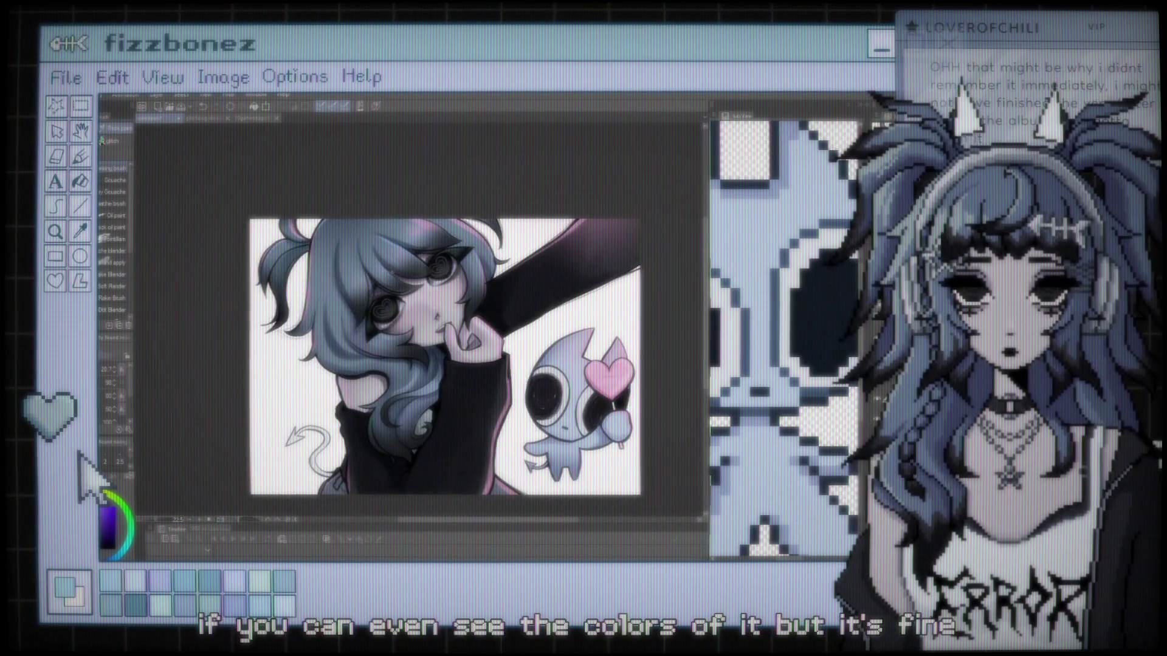
scroll(406, 249, up, 5)
scroll(405, 249, down, 5)
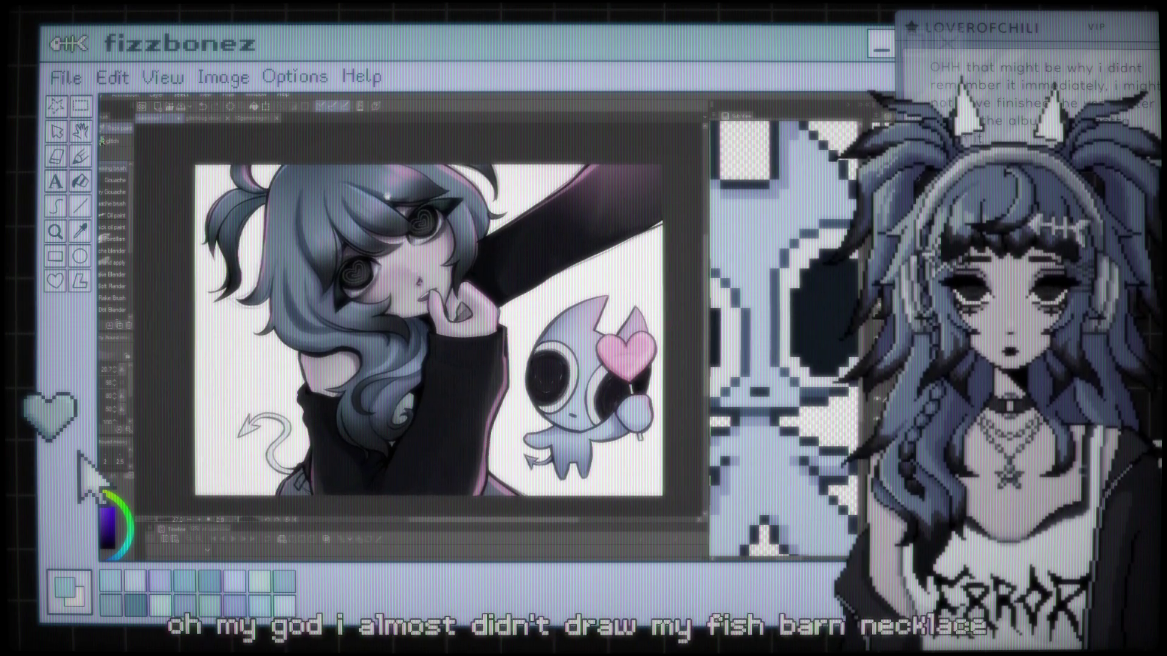
scroll(389, 316, up, 2)
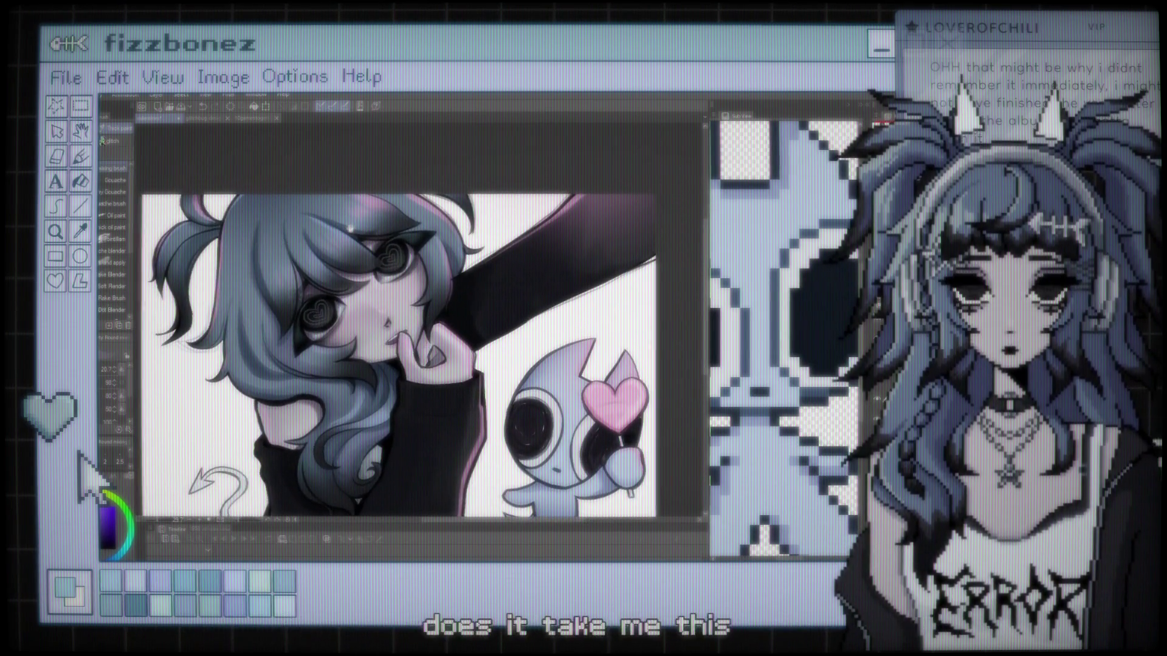
scroll(351, 228, up, 4)
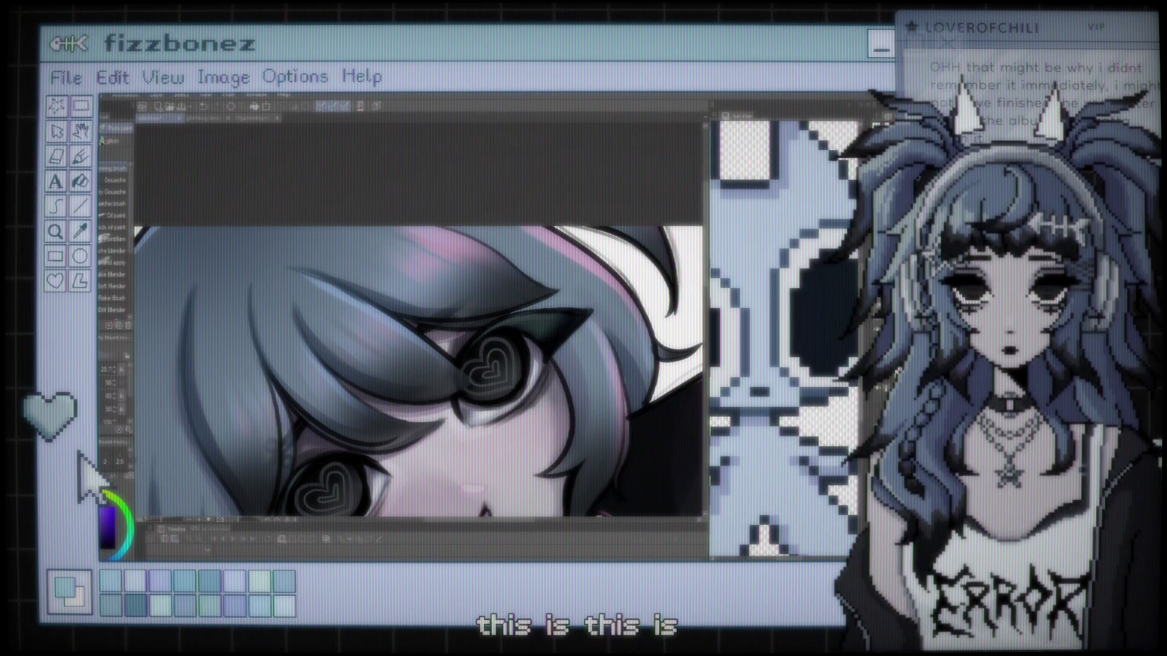
scroll(262, 249, up, 2)
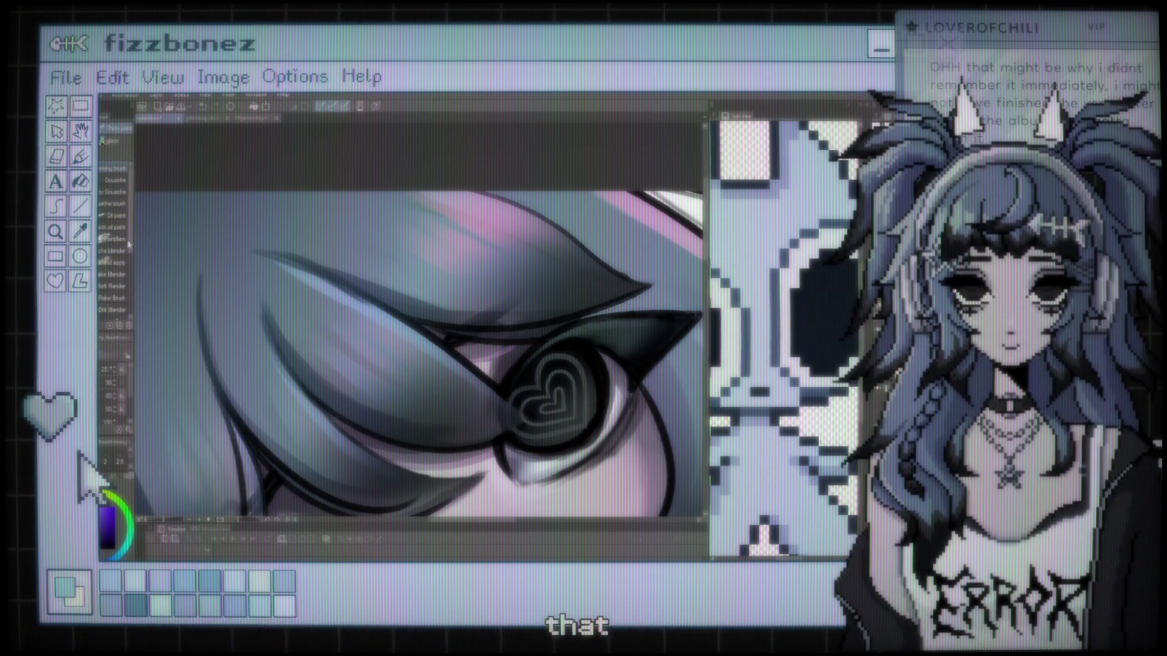
scroll(132, 264, down, 1)
scroll(132, 272, down, 2)
scroll(131, 275, down, 2)
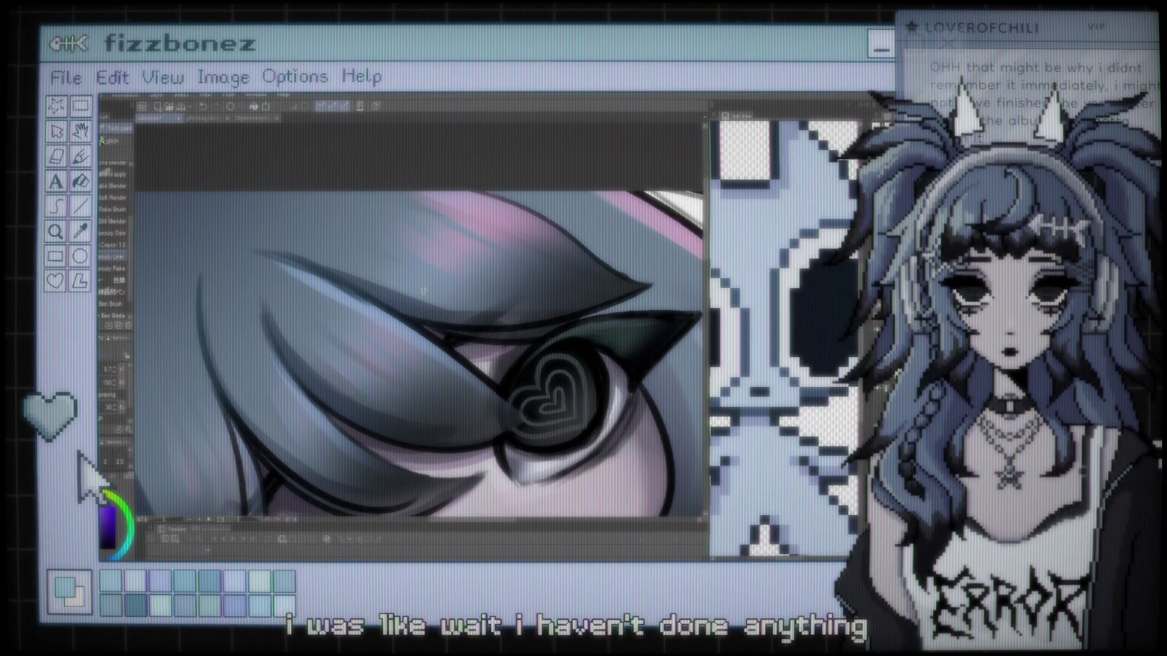
scroll(405, 349, down, 2)
scroll(406, 350, down, 3)
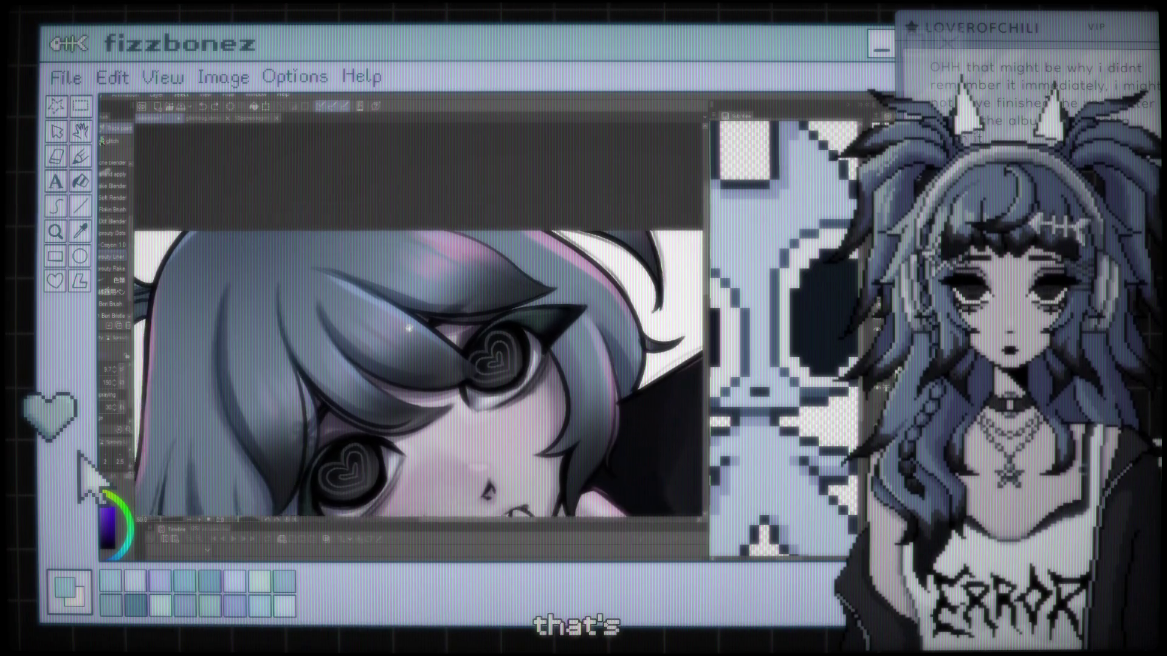
scroll(406, 350, up, 4)
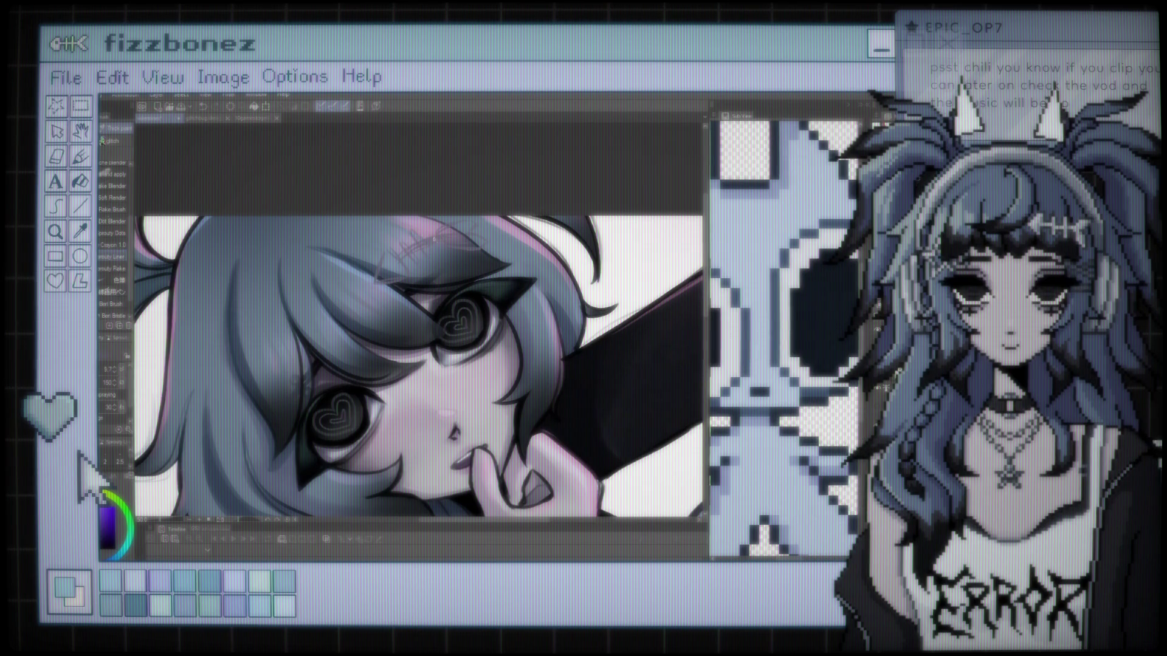
key(ctrl+0)
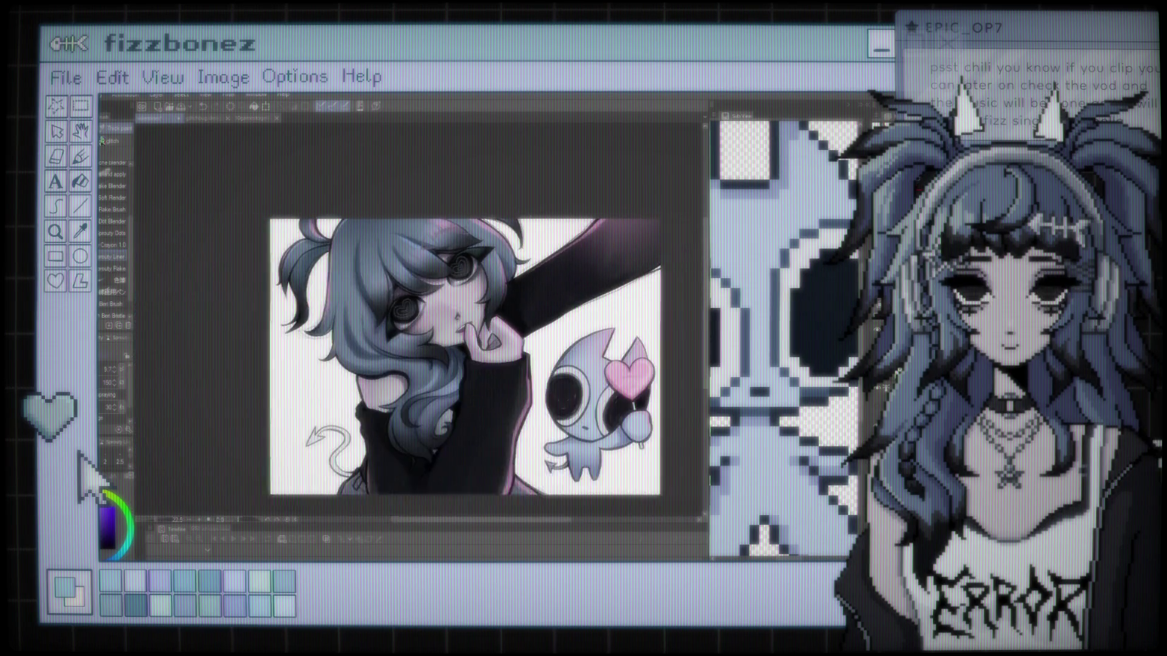
scroll(419, 364, up, 3)
scroll(403, 268, up, 1)
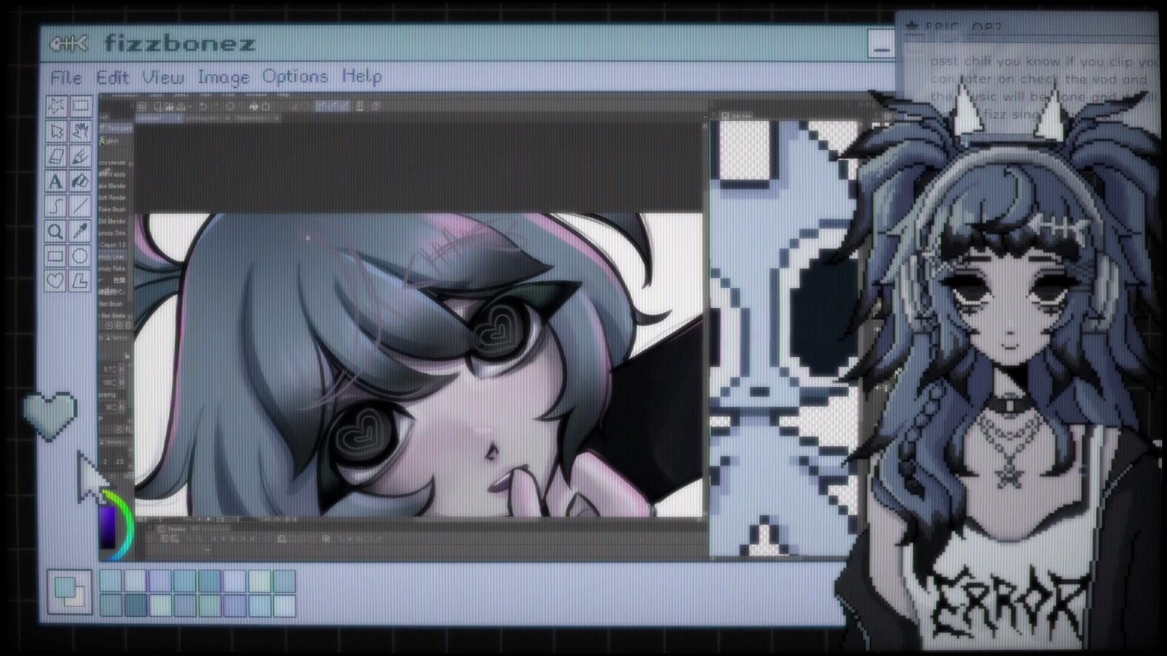
scroll(311, 249, down, 2)
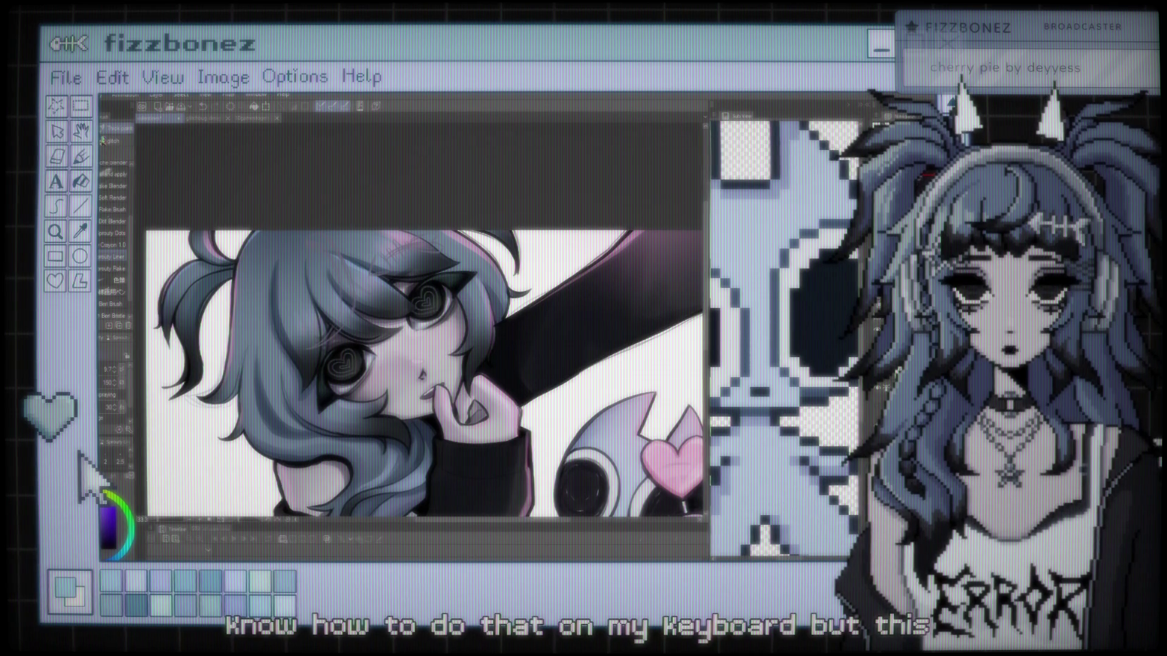
scroll(453, 336, down, 5)
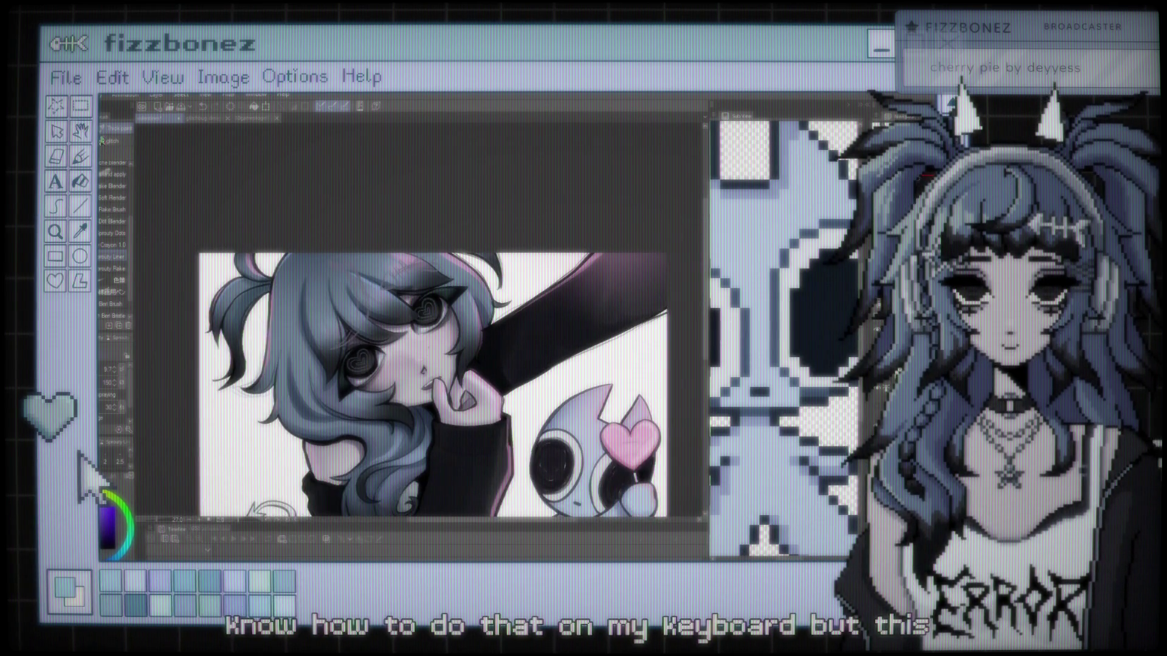
scroll(360, 181, up, 5)
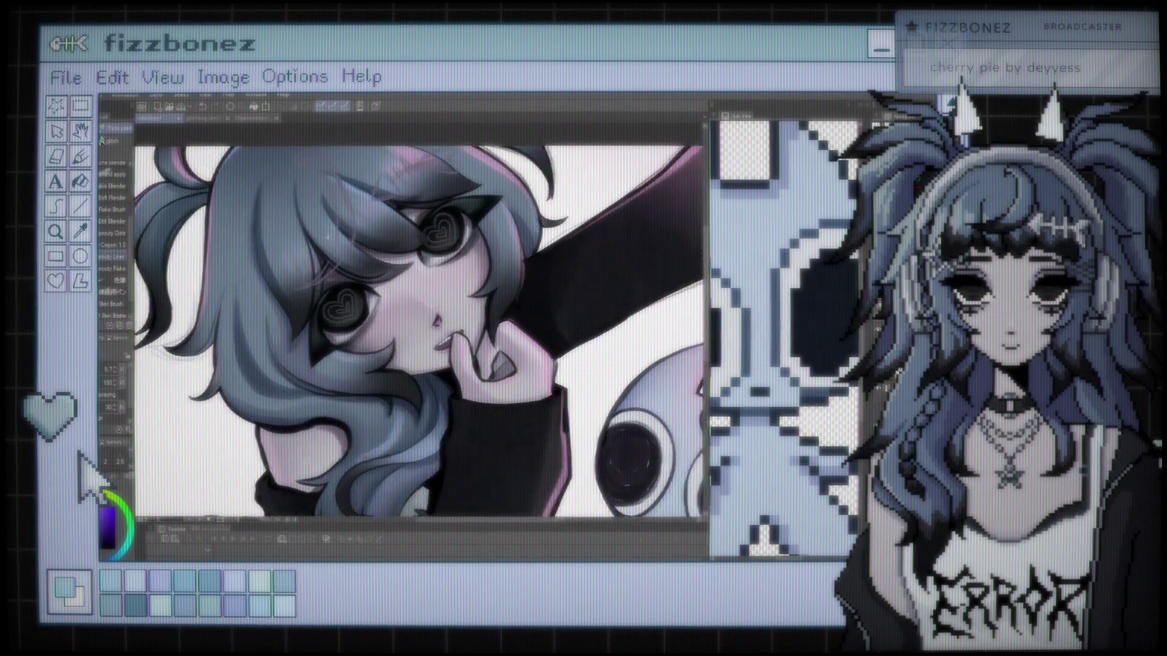
scroll(370, 237, up, 2)
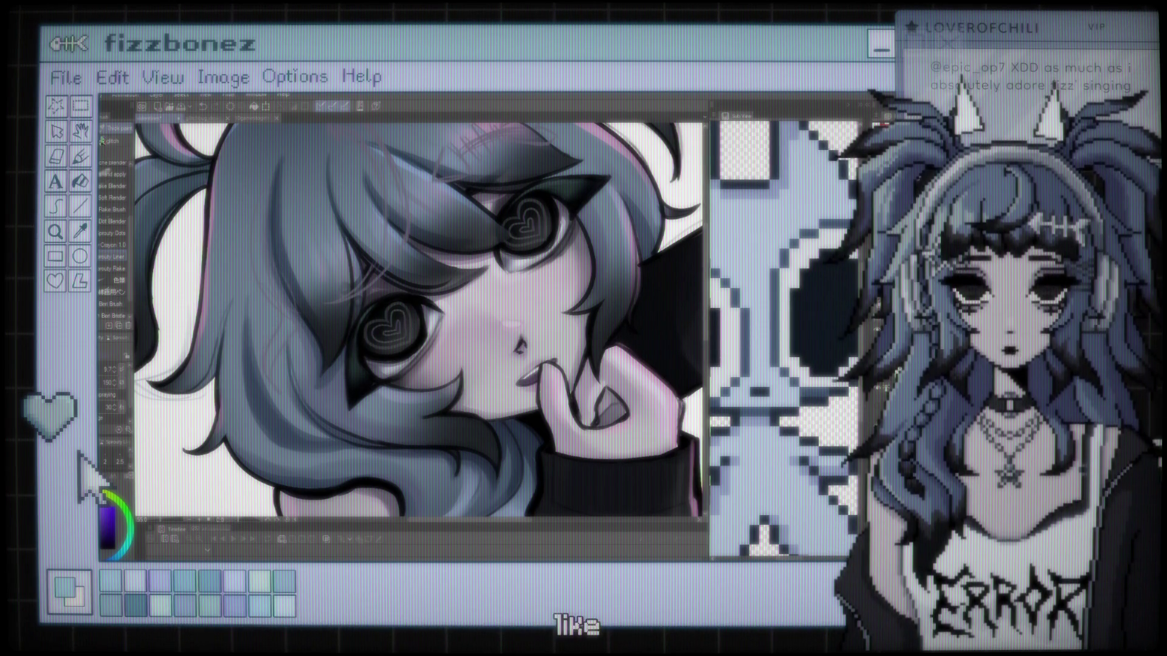
key(ctrl+minus)
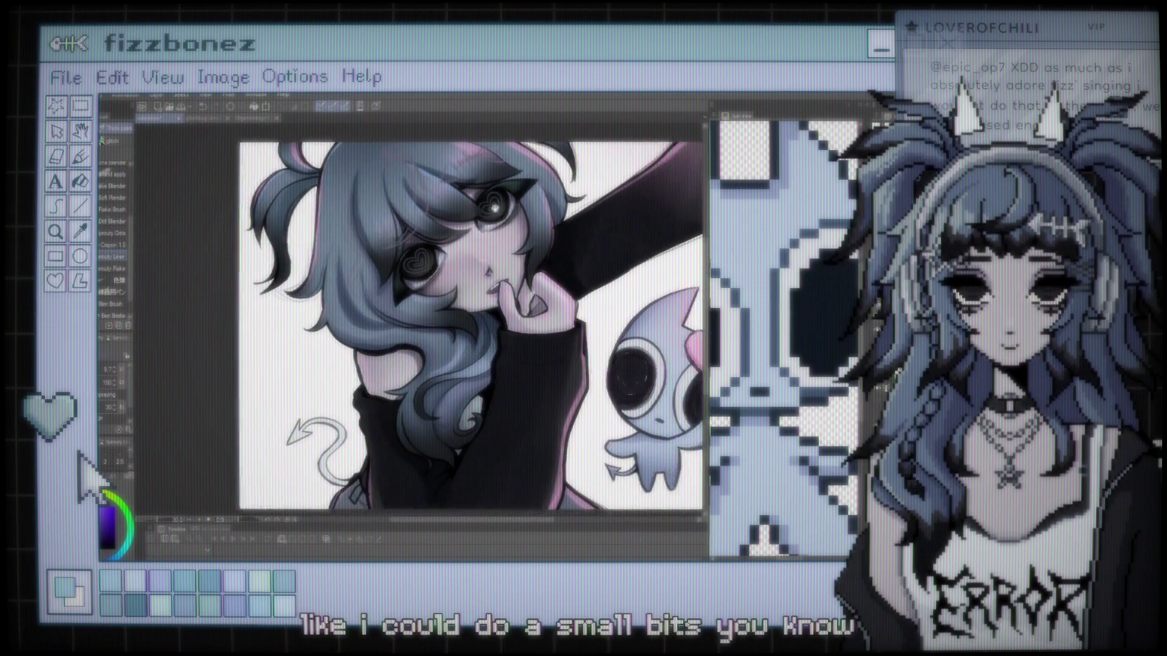
key(ctrl+plus)
key(ctrl+plus)
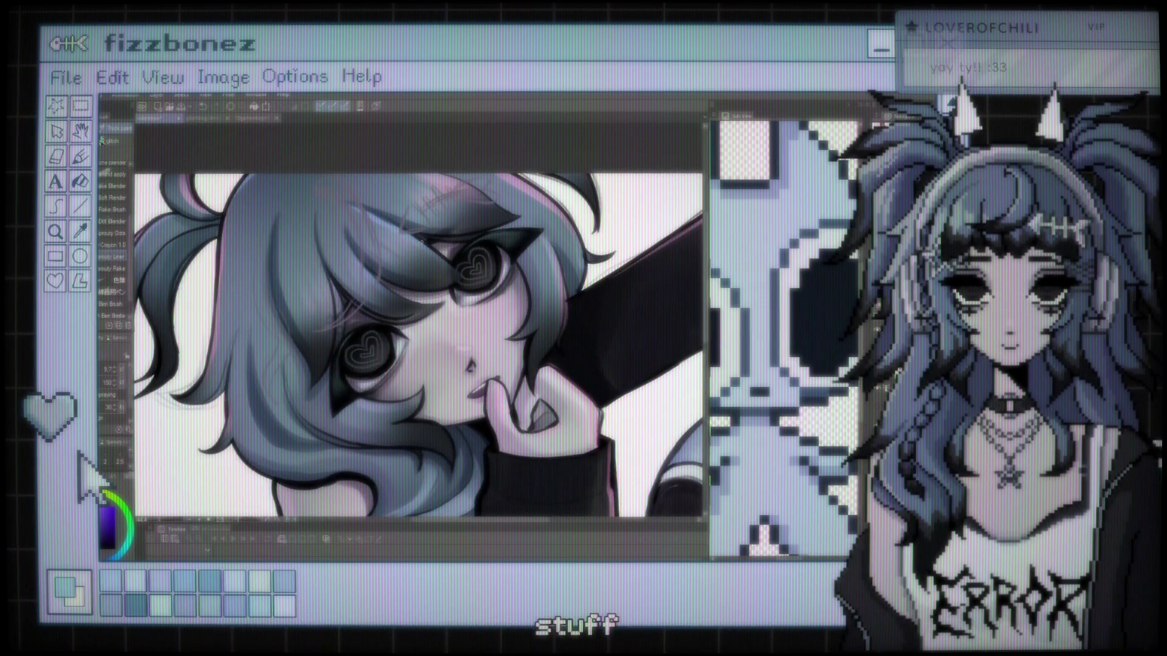
key(ctrl+plus)
key(ctrl+plus)
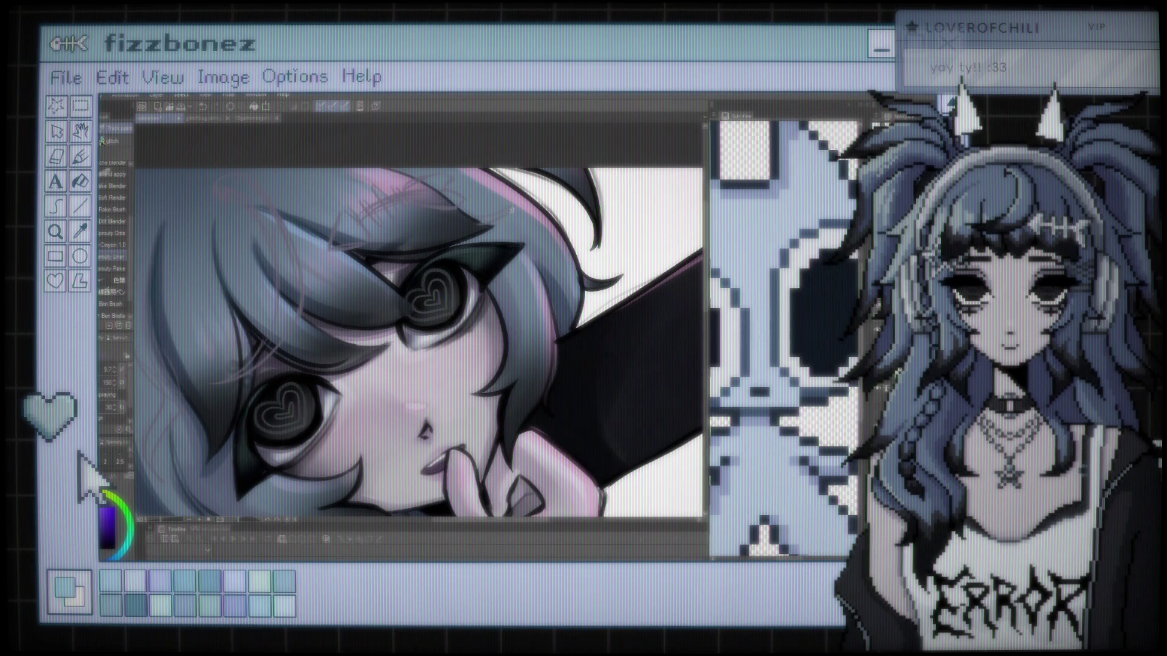
scroll(492, 199, down, 3)
scroll(317, 256, up, 3)
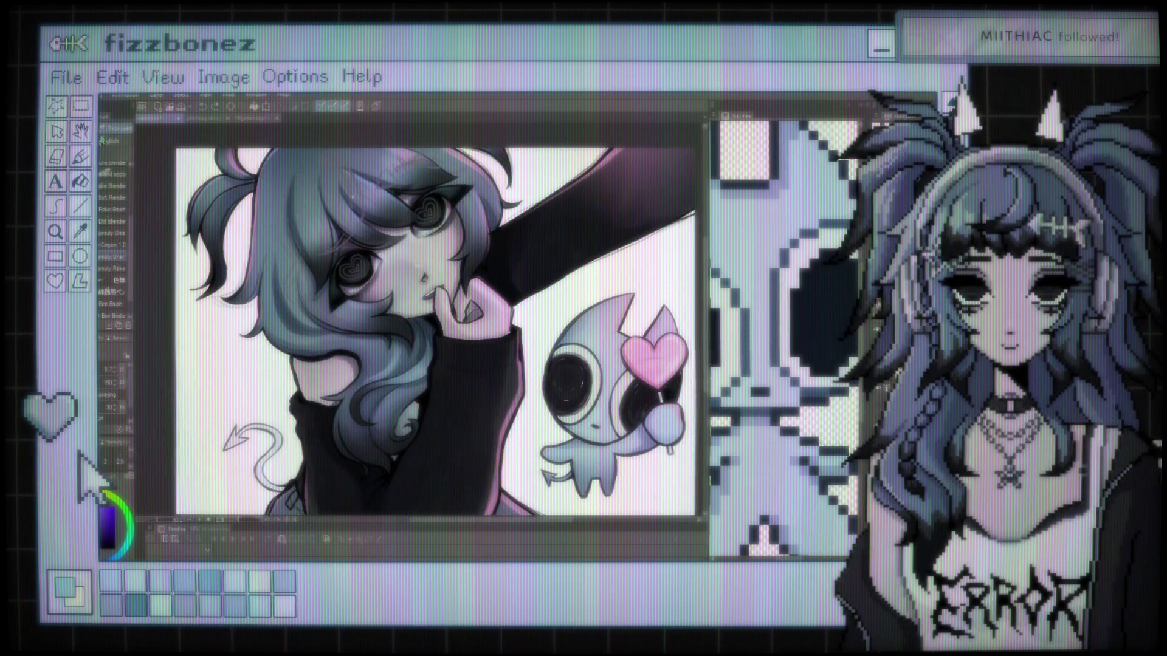
scroll(342, 340, up, 3)
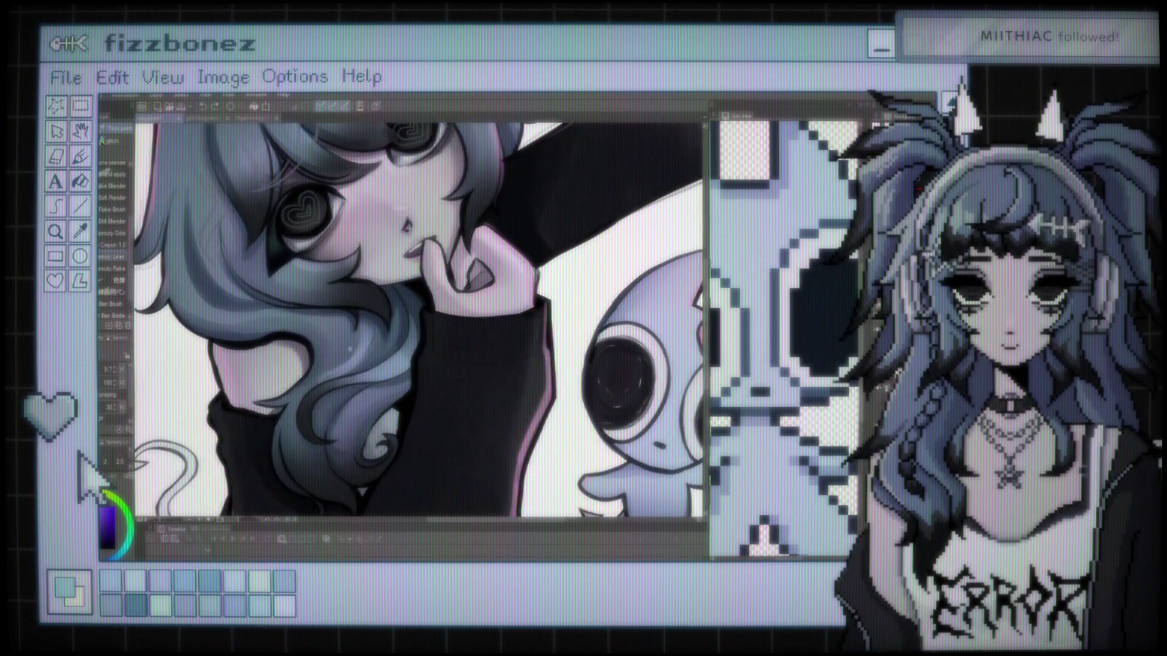
scroll(343, 323, up, 2)
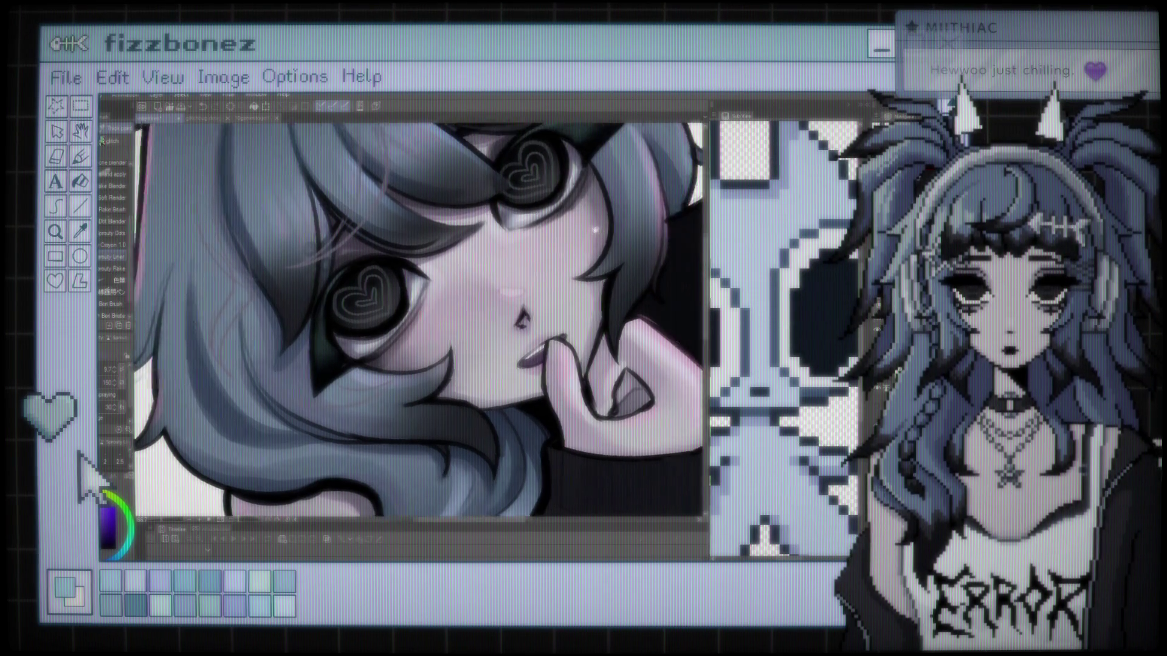
drag(656, 138, 534, 221)
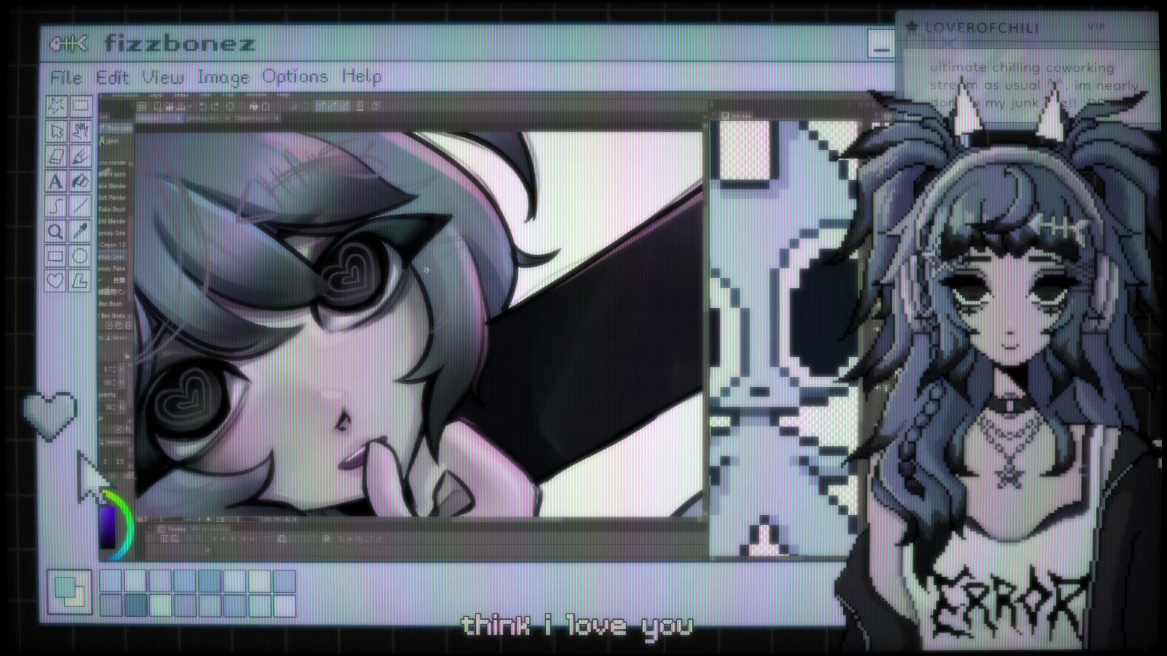
scroll(401, 258, down, 5)
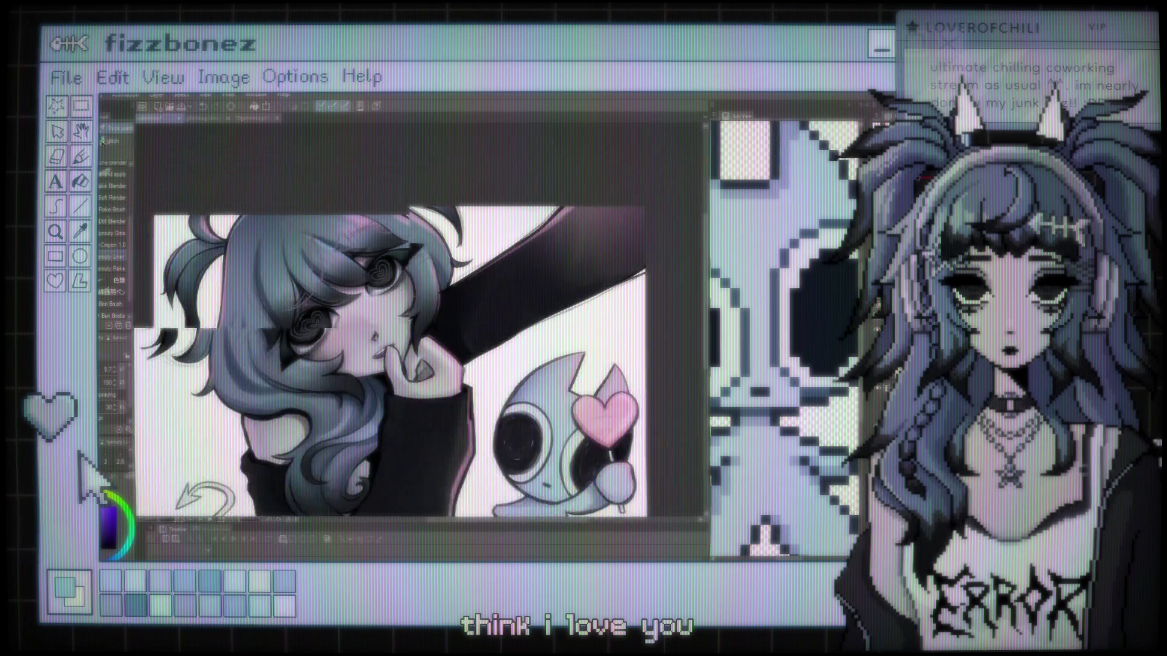
mouse_move(462, 328)
mouse_down()
mouse_move(423, 333)
mouse_move(437, 329)
mouse_up()
scroll(421, 360, up, 5)
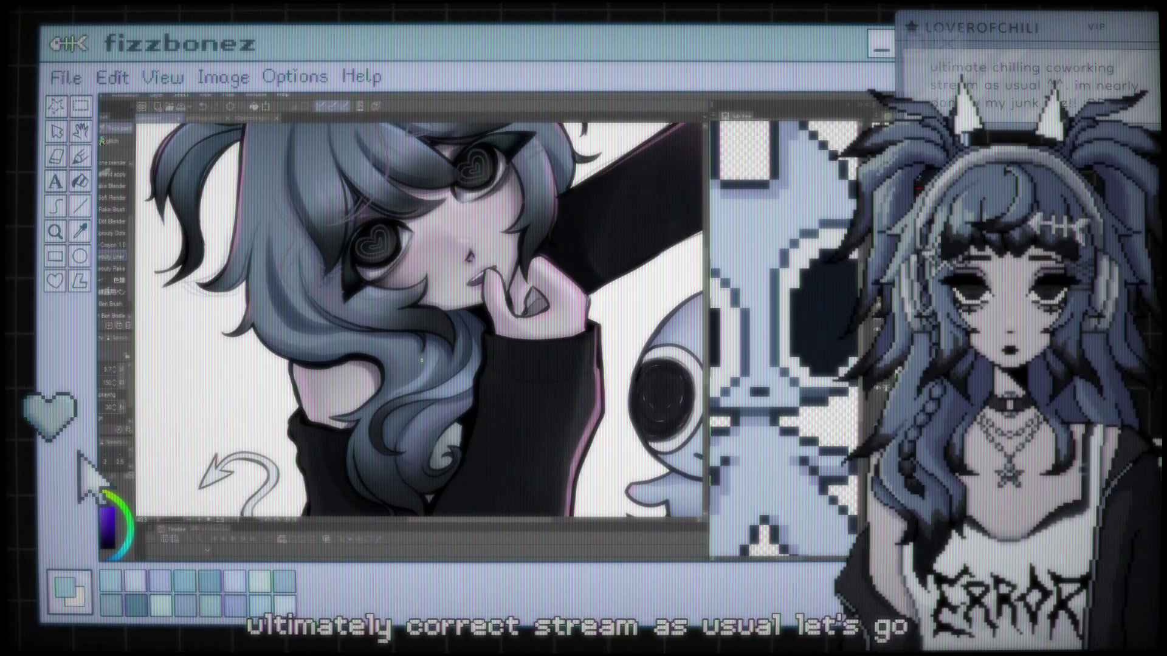
scroll(421, 360, down, 3)
scroll(399, 350, up, 5)
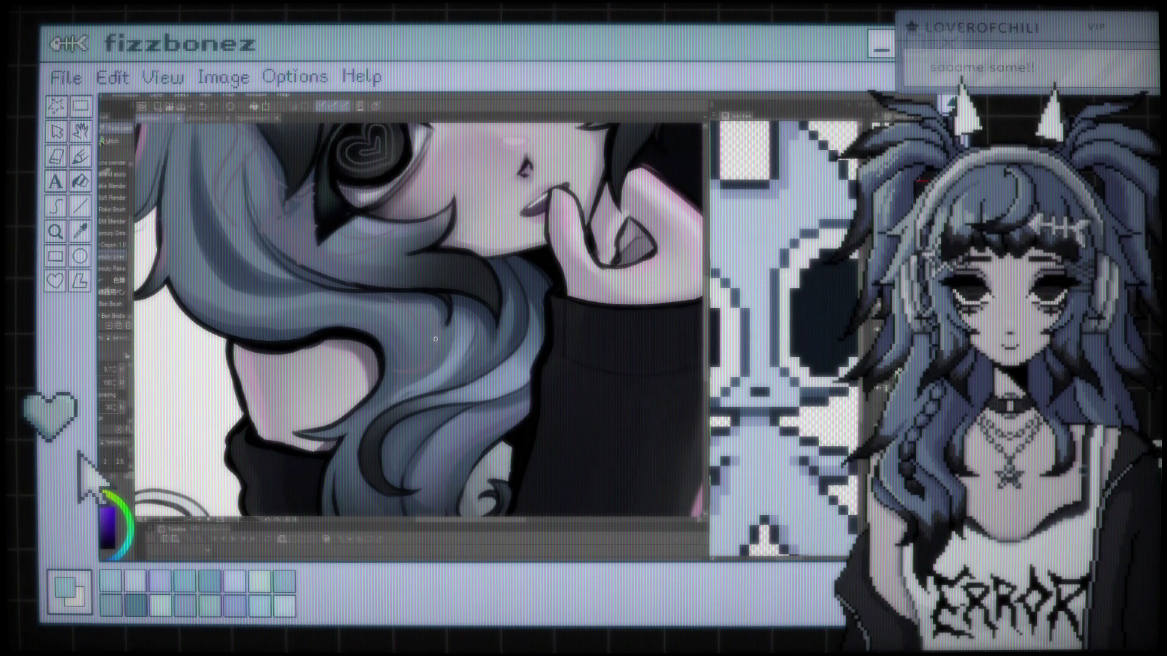
scroll(426, 315, down, 5)
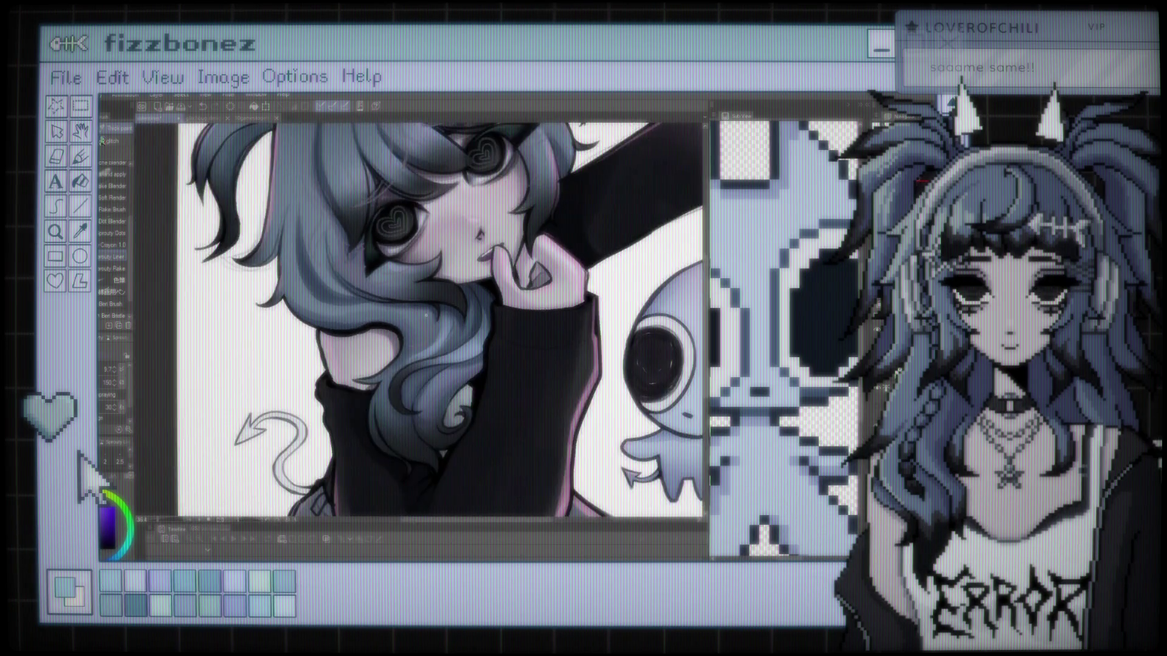
scroll(218, 224, up, 5)
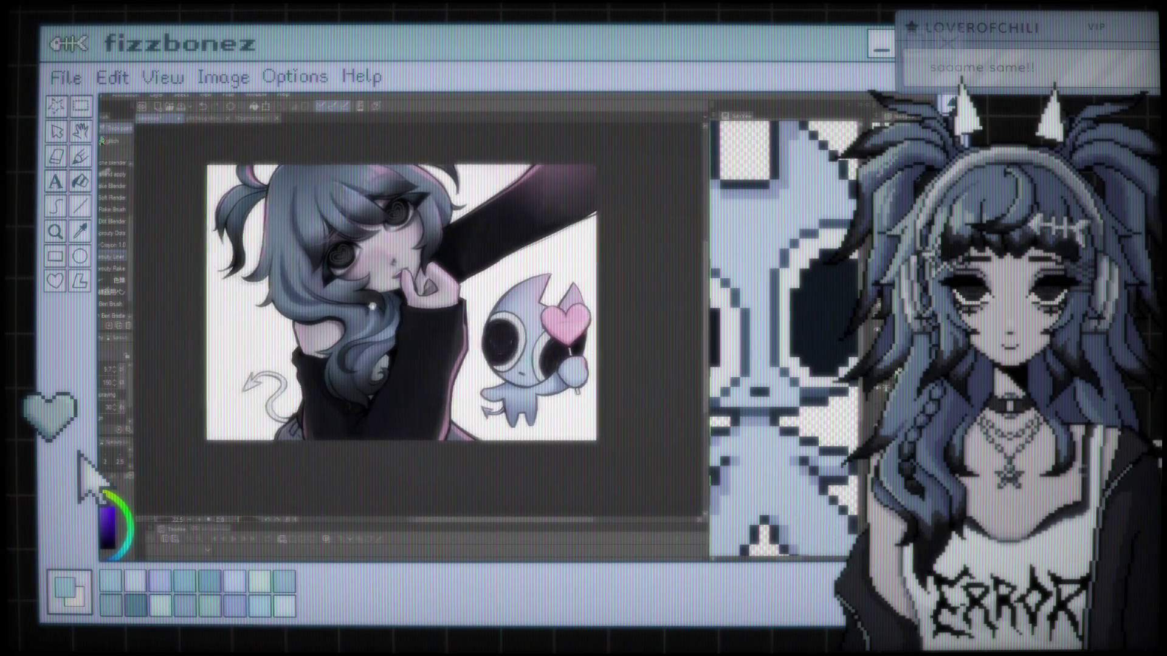
scroll(425, 216, up, 2)
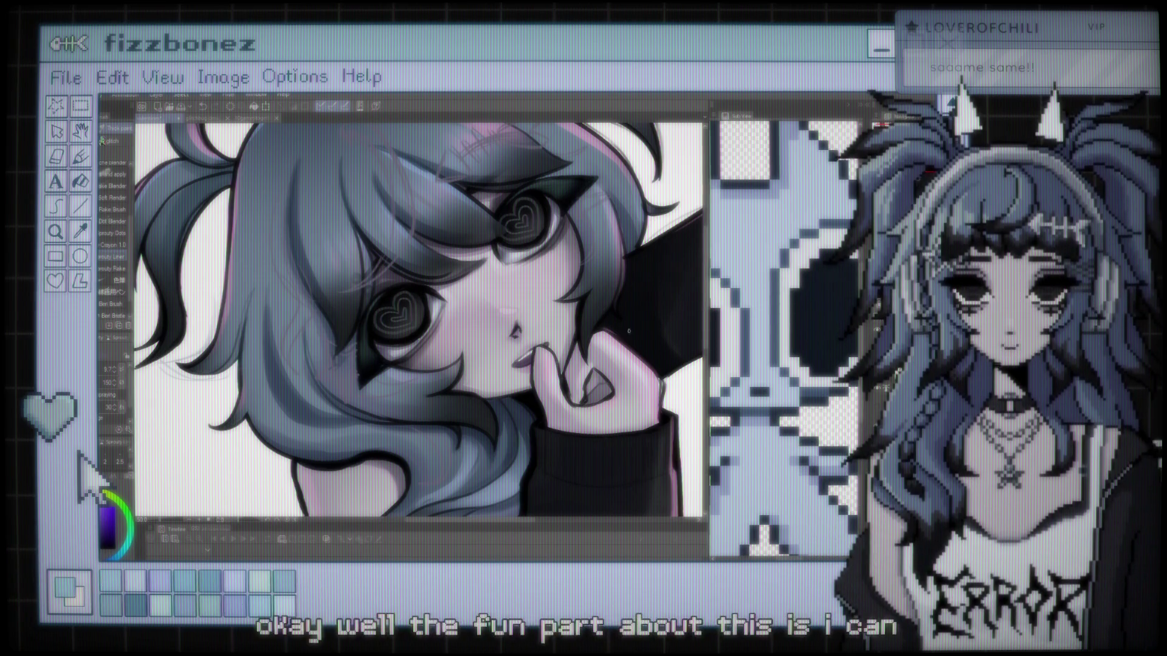
drag(480, 237, 495, 319)
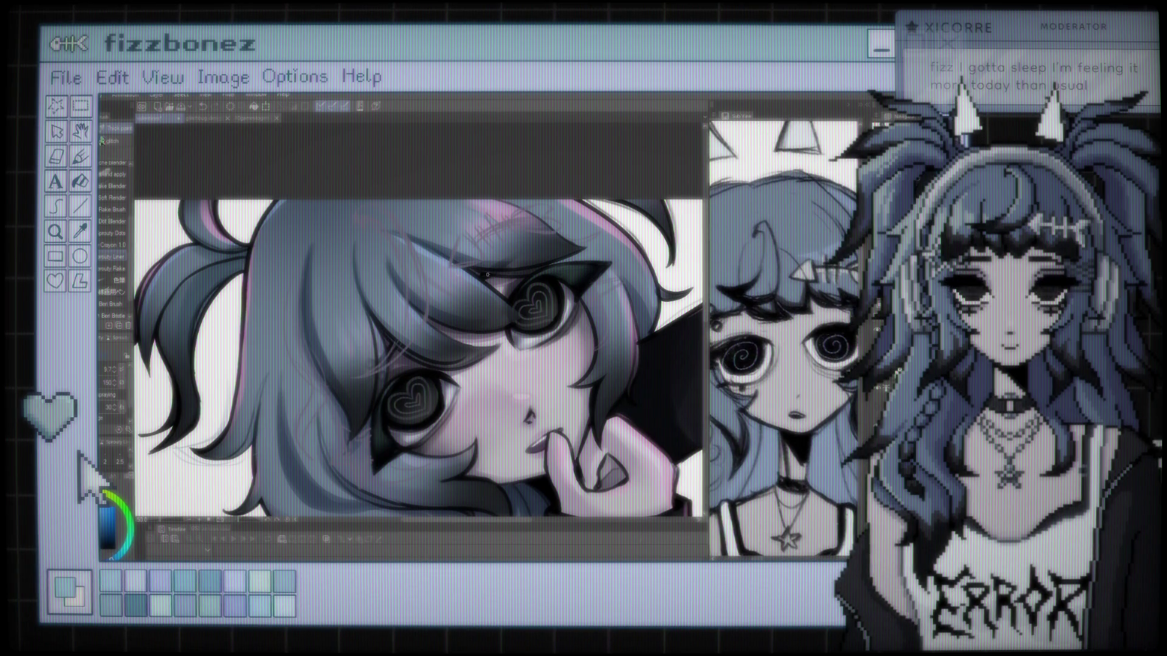
Undo the stray light stroke across the girl's hair with the pen selected.
key(i)
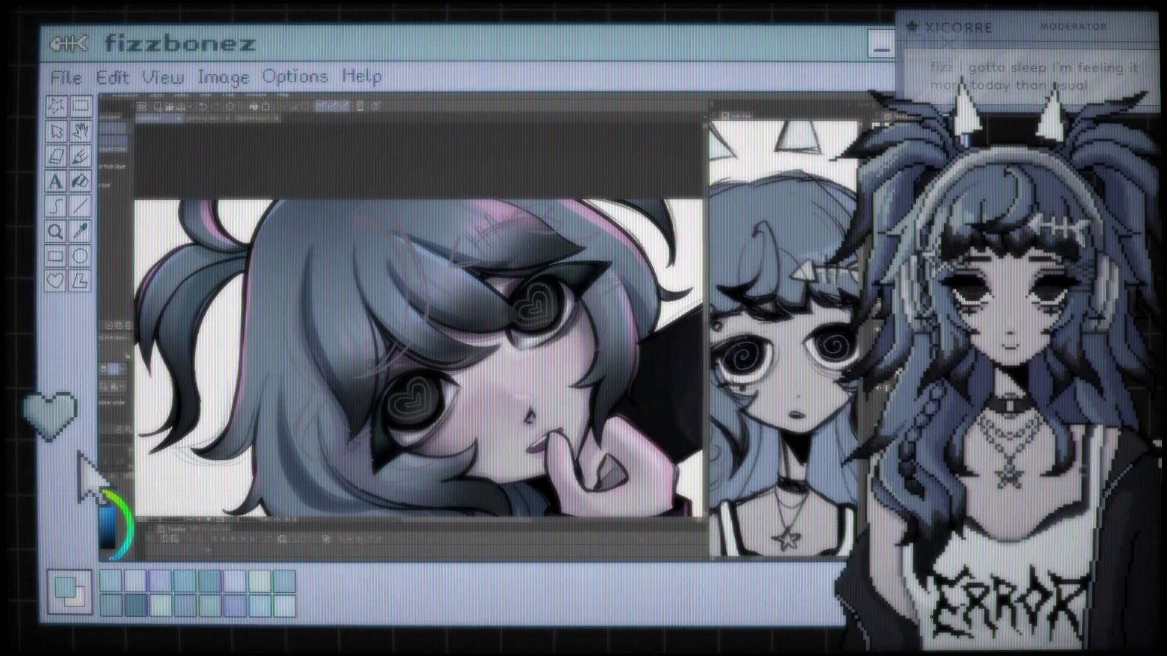
key(p)
key(ctrl+z)
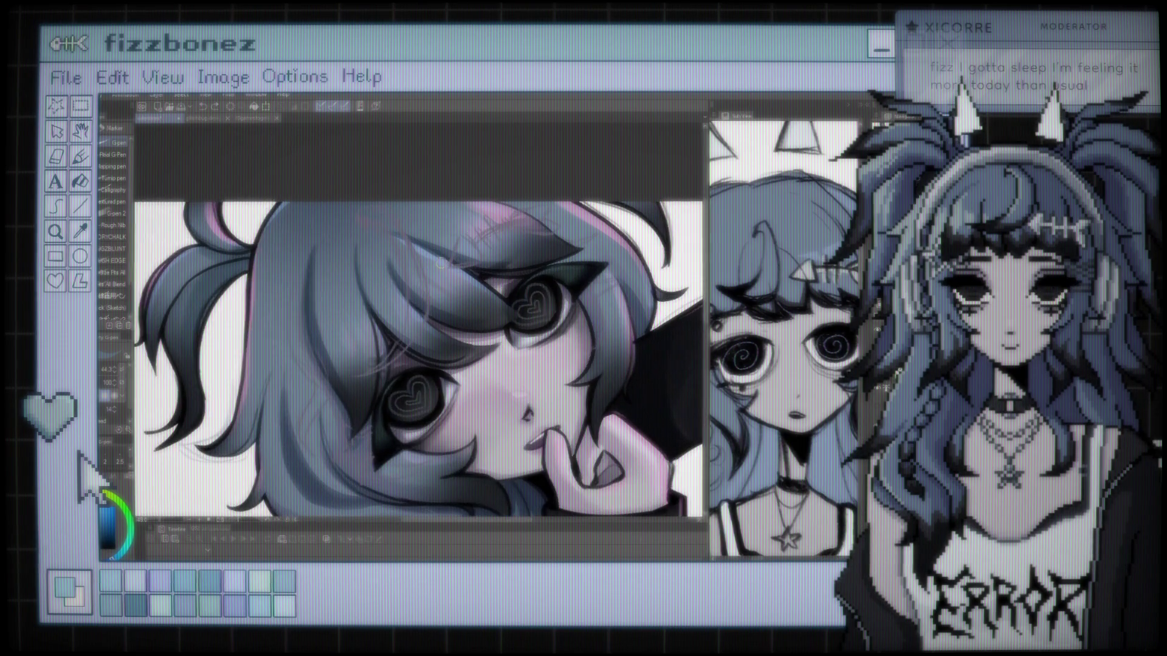
mouse_move(440, 264)
mouse_down()
mouse_move(442, 243)
mouse_move(432, 244)
mouse_up()
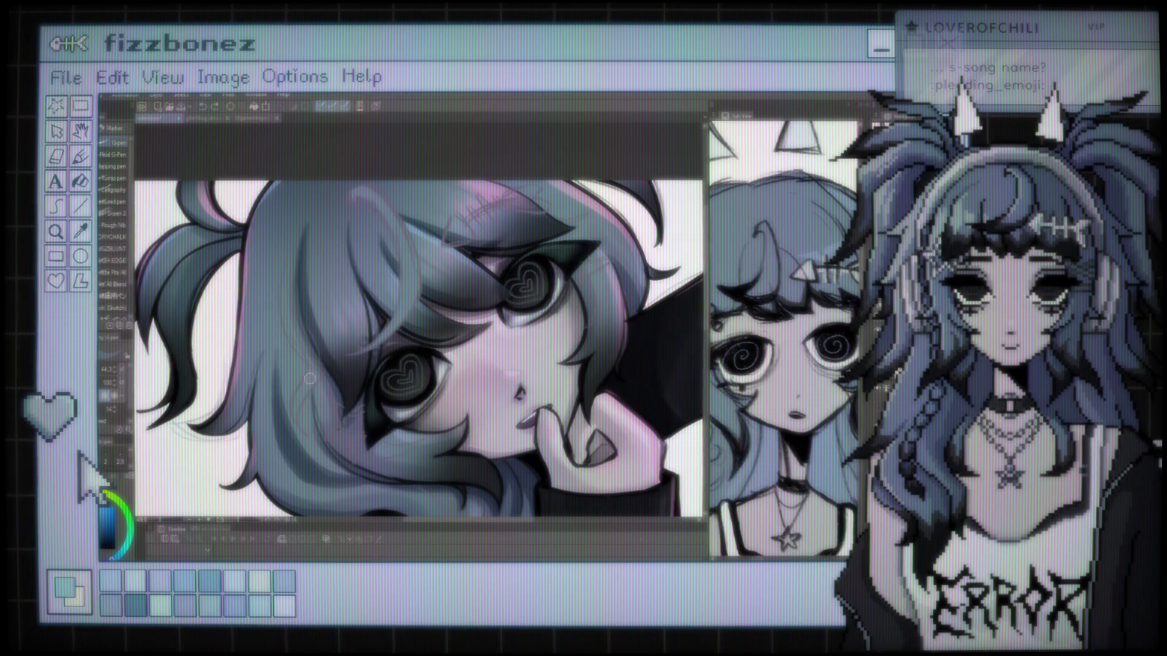
scroll(310, 378, down, 5)
scroll(439, 286, up, 5)
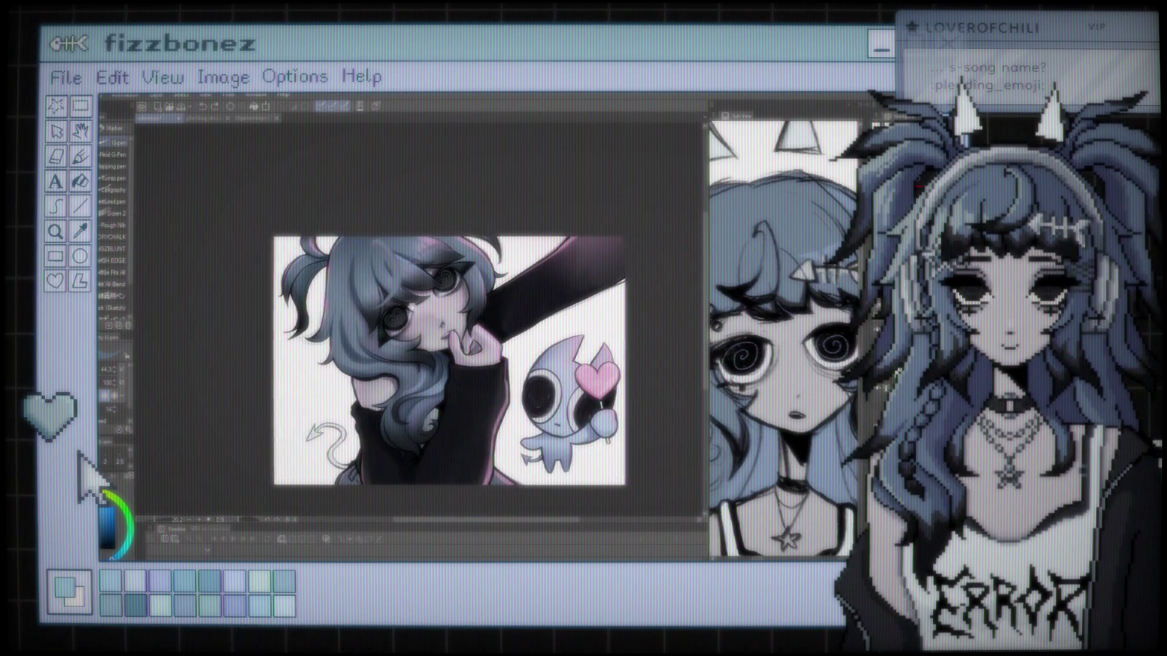
scroll(440, 286, up, 2)
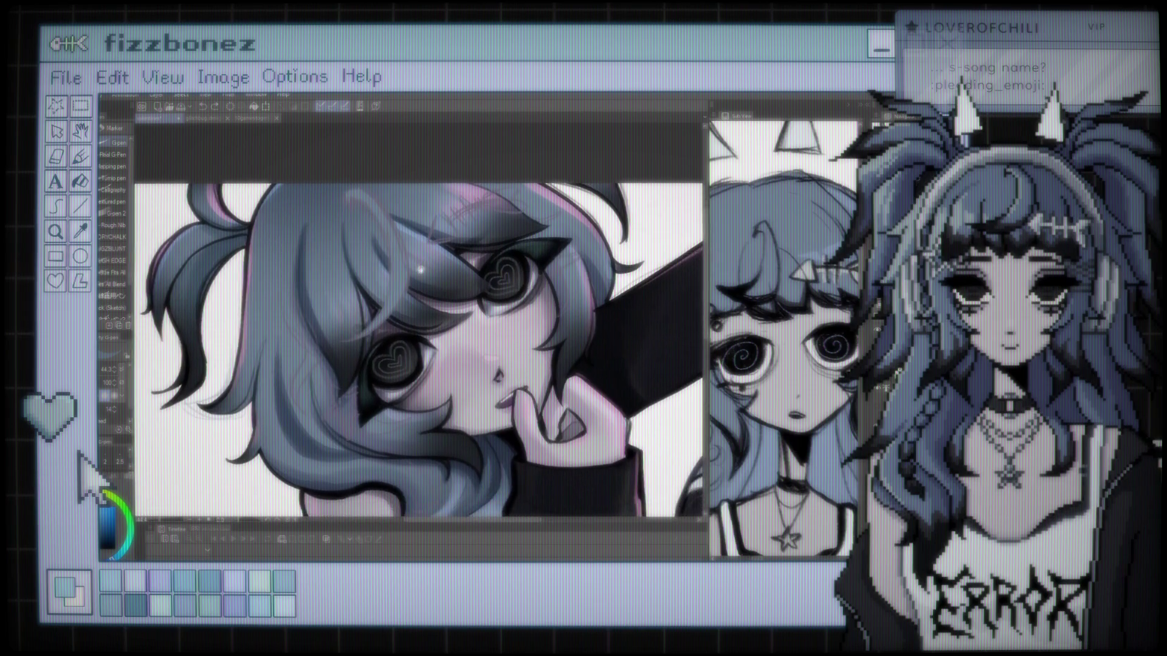
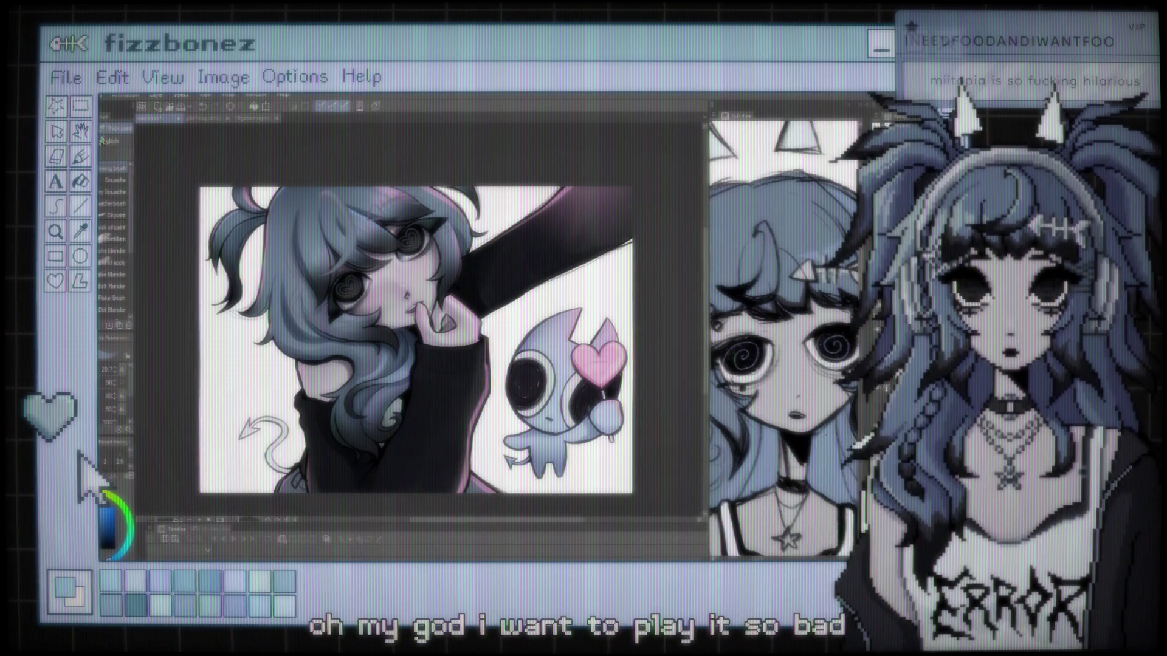
Zoom in close on the girl's face, heart-shaped pupils and blue hair to keep painting.
scroll(419, 321, up, 5)
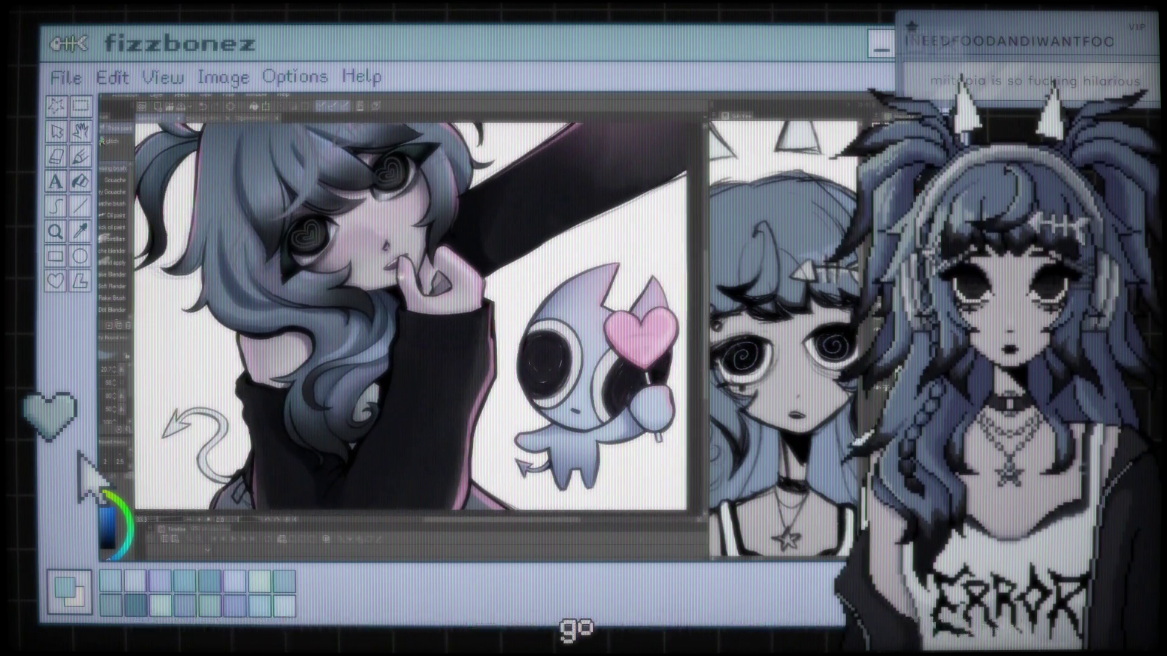
scroll(419, 316, up, 3)
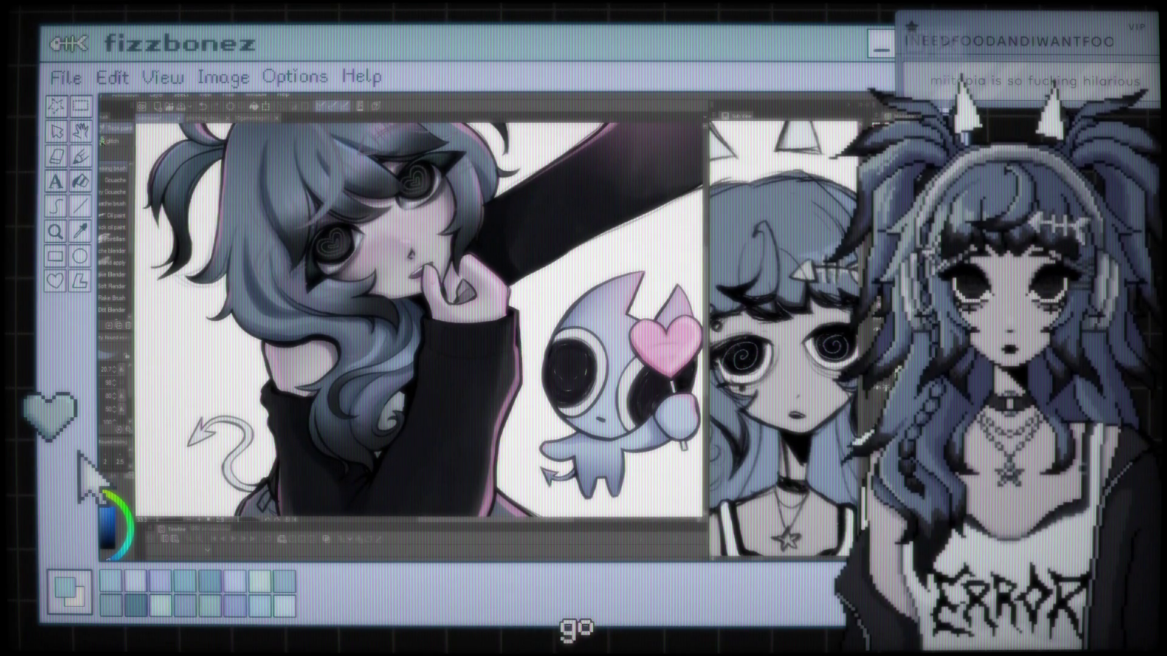
scroll(419, 319, up, 3)
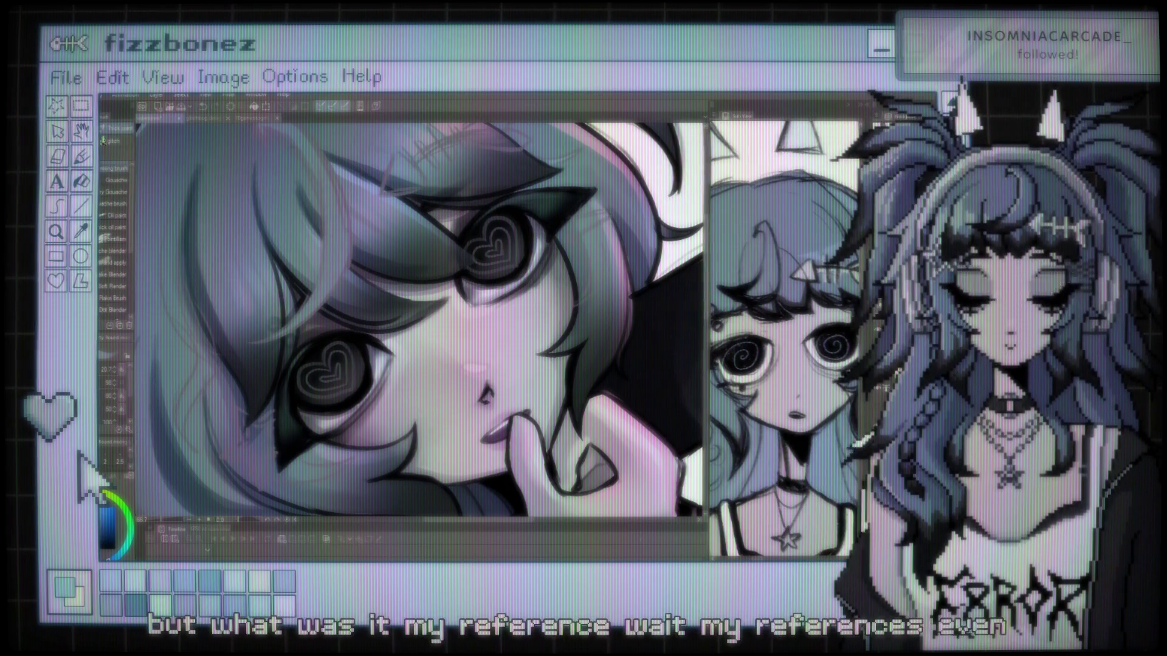
Look over the hair highlights, then switch from the airbrush to the Eraser for cleanup.
scroll(419, 321, down, 3)
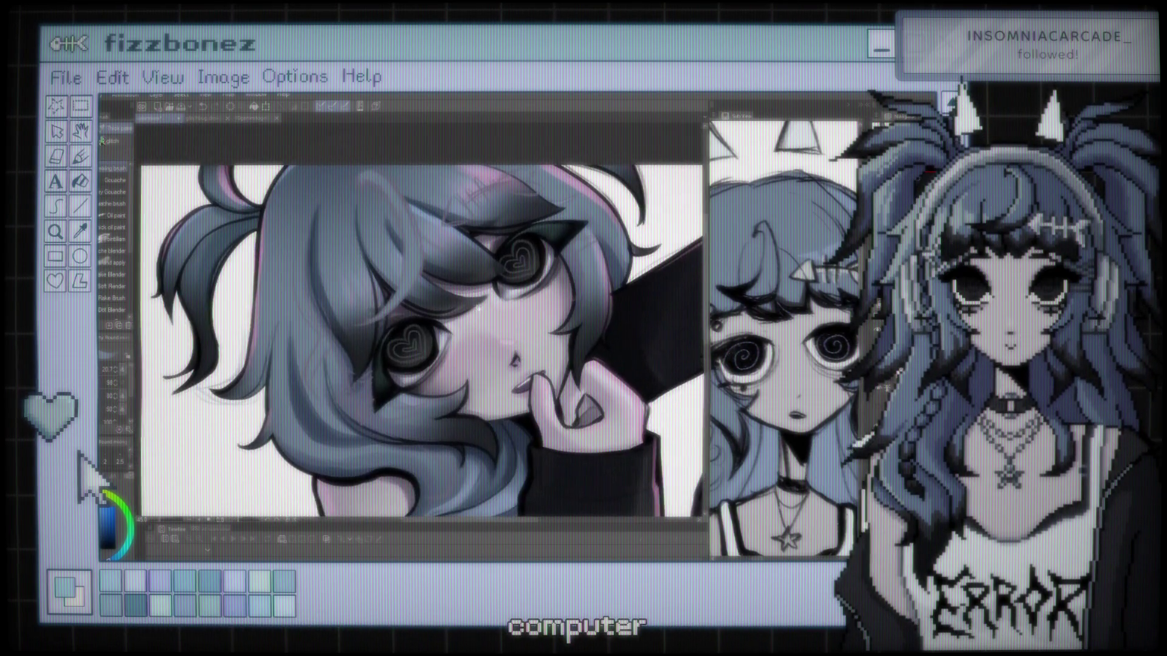
scroll(419, 321, up, 5)
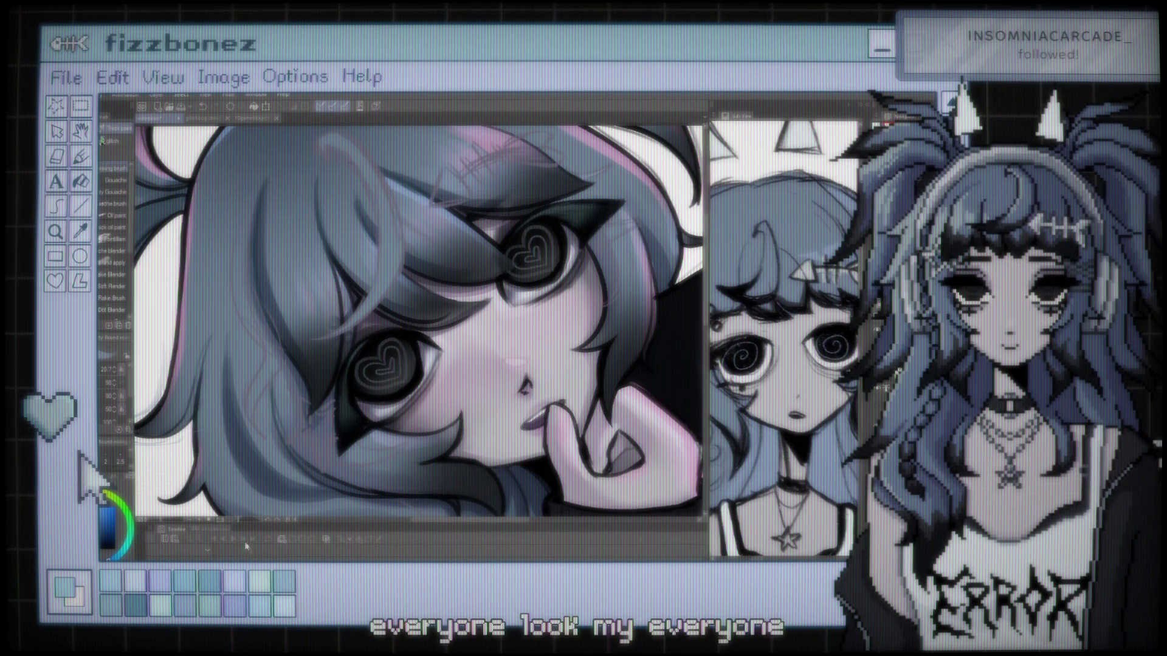
scroll(420, 328, down, 3)
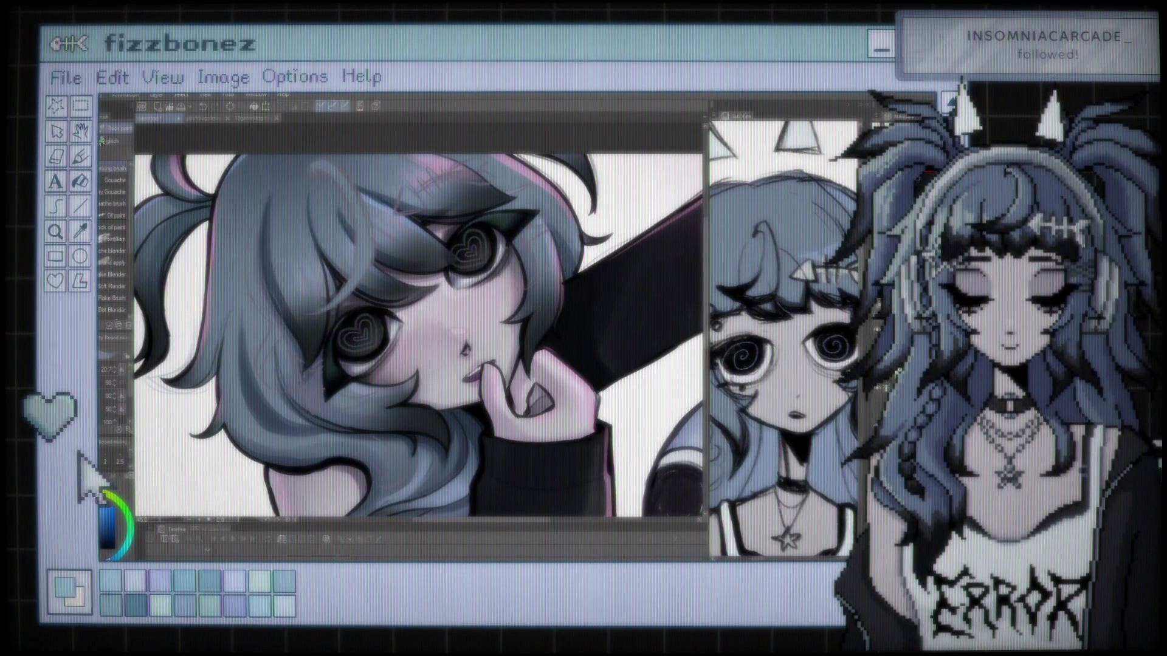
scroll(420, 322, down, 3)
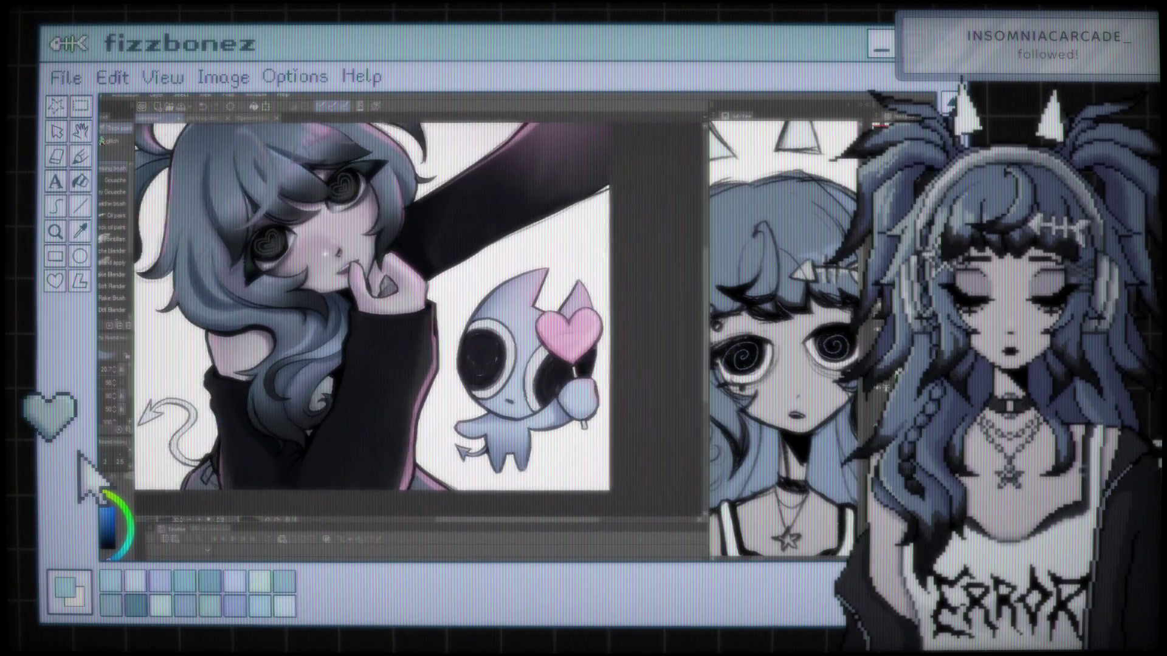
scroll(378, 216, up, 4)
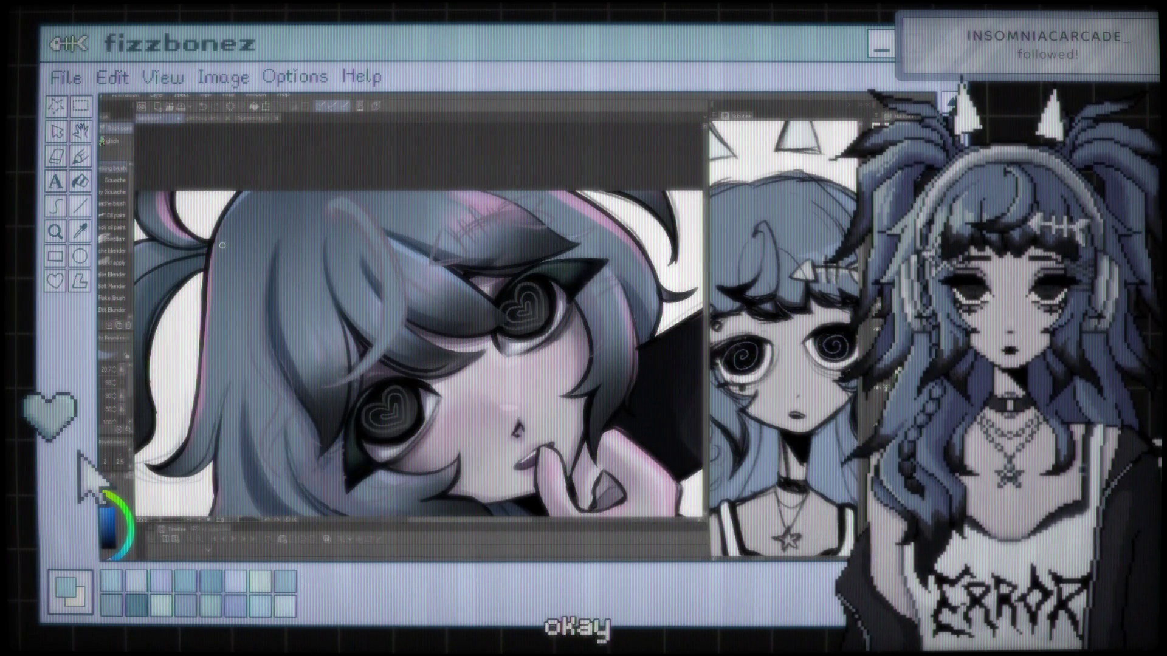
scroll(533, 240, down, 2)
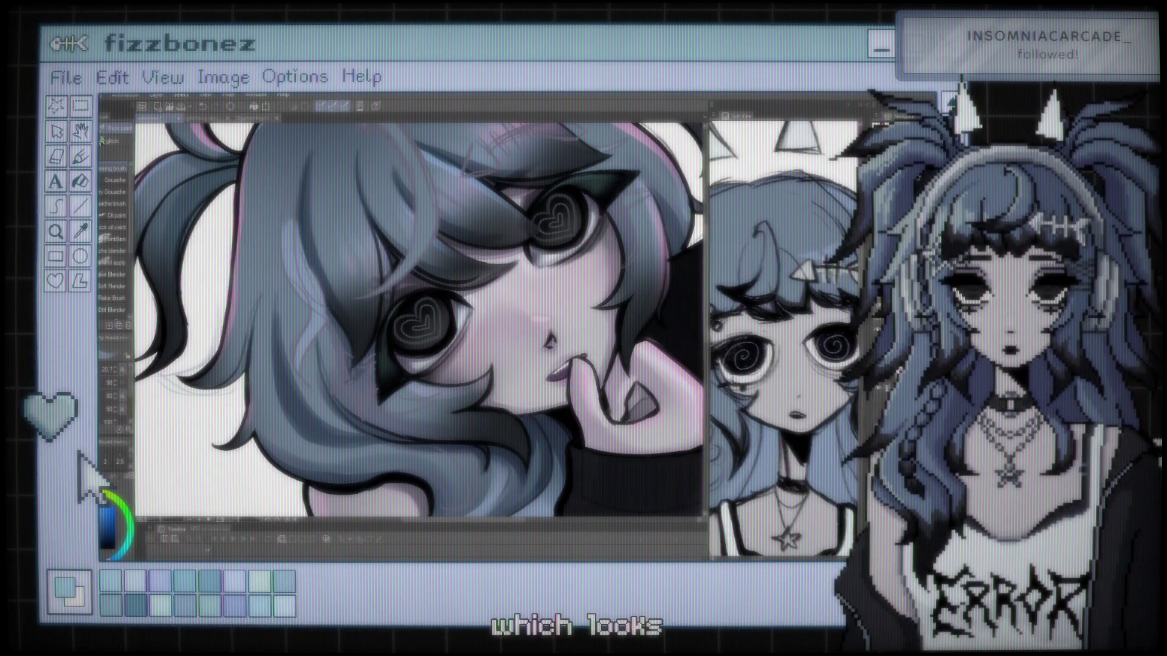
key(b)
key(e)
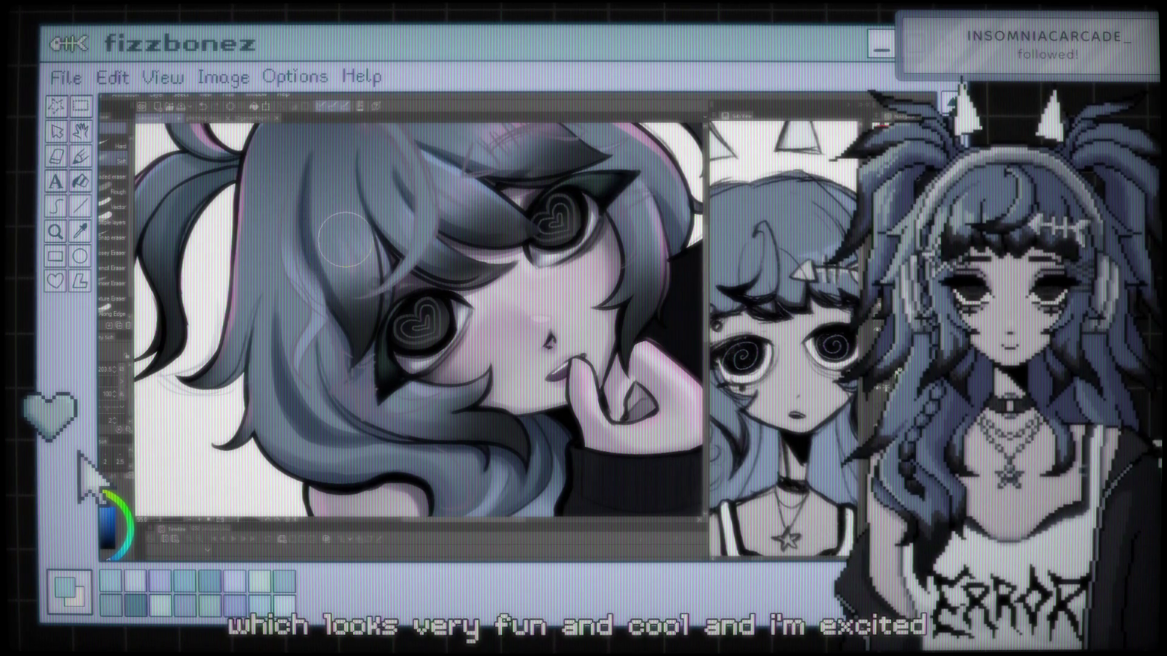
scroll(322, 246, down, 5)
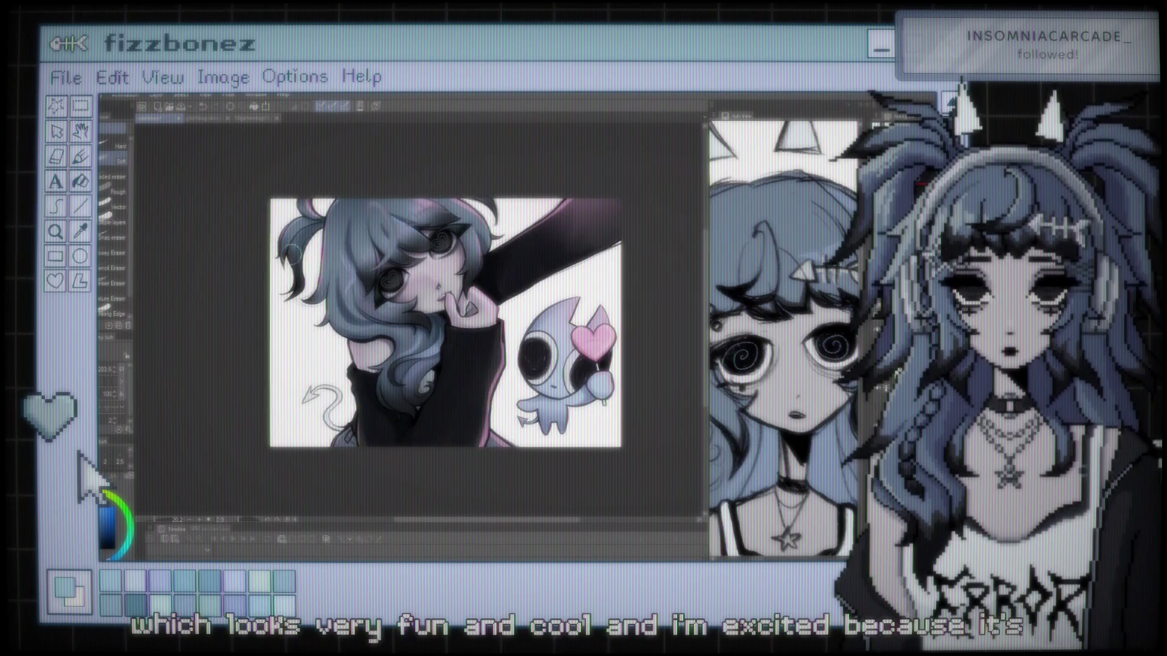
scroll(293, 253, up, 5)
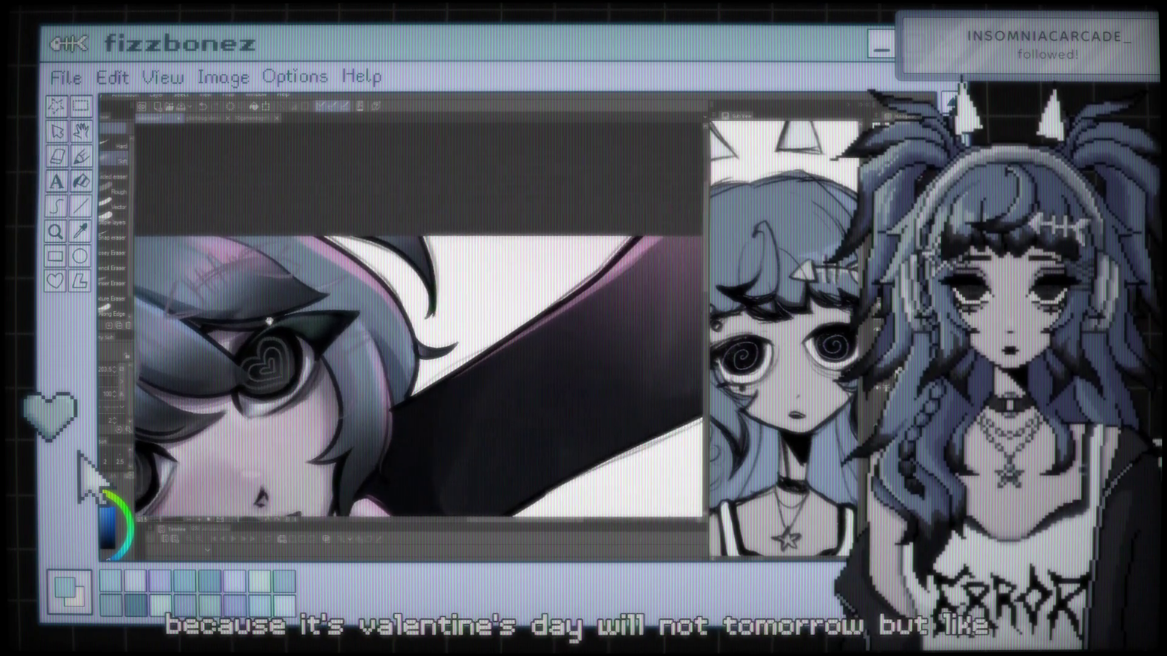
scroll(269, 320, up, 1)
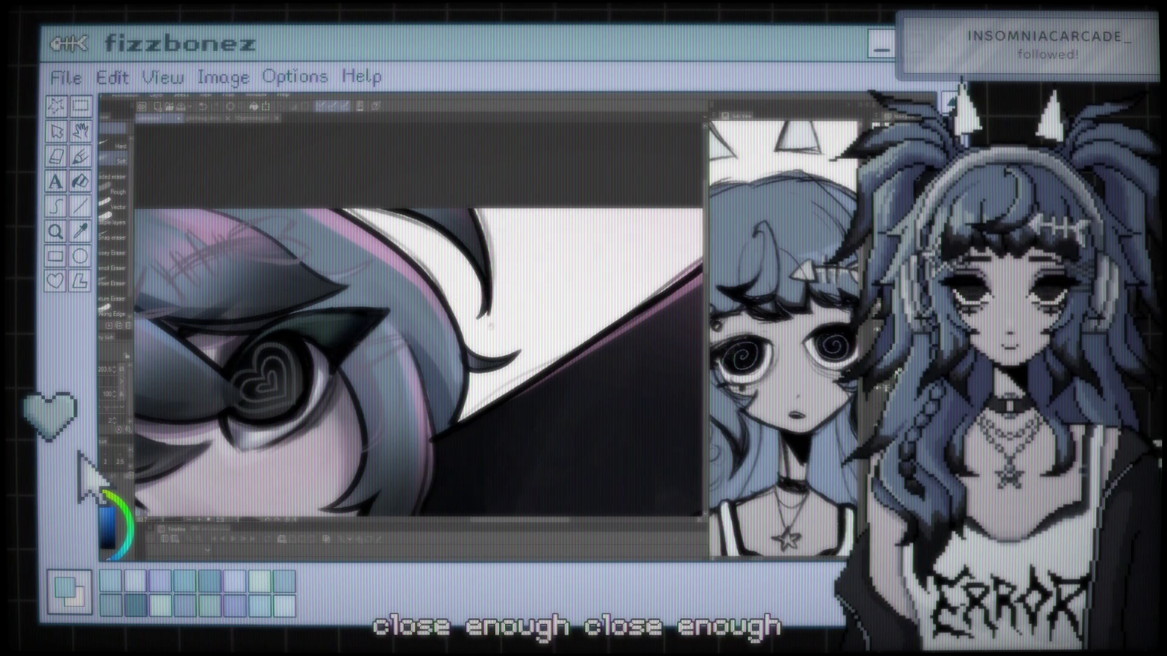
drag(489, 326, 499, 232)
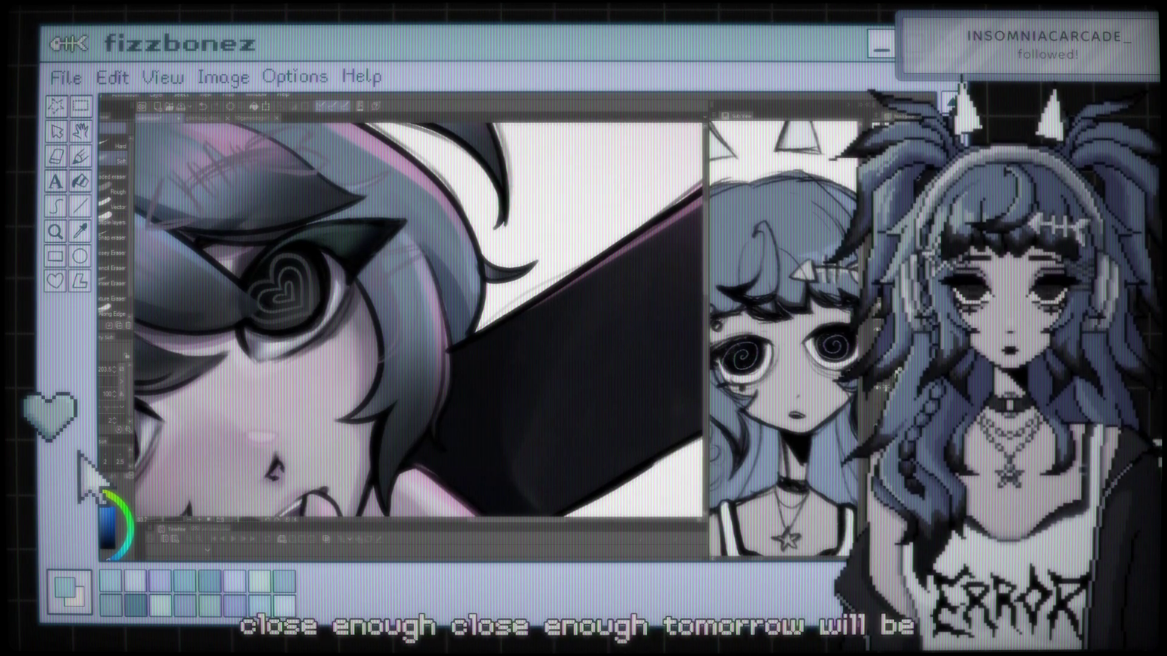
key(b)
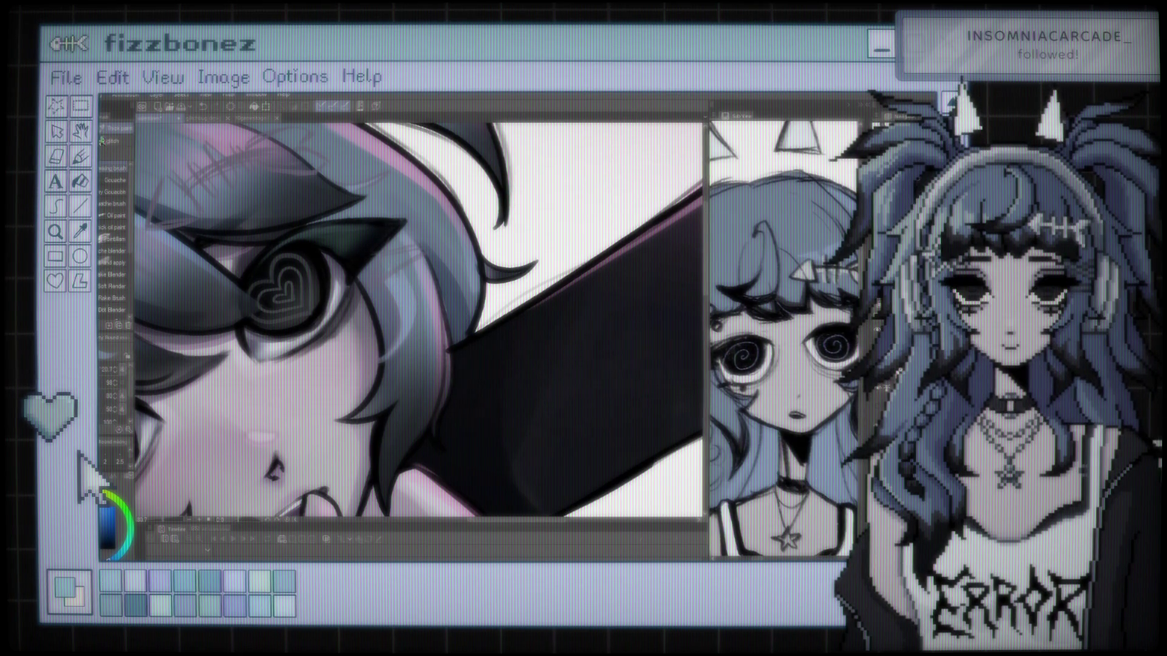
key(e)
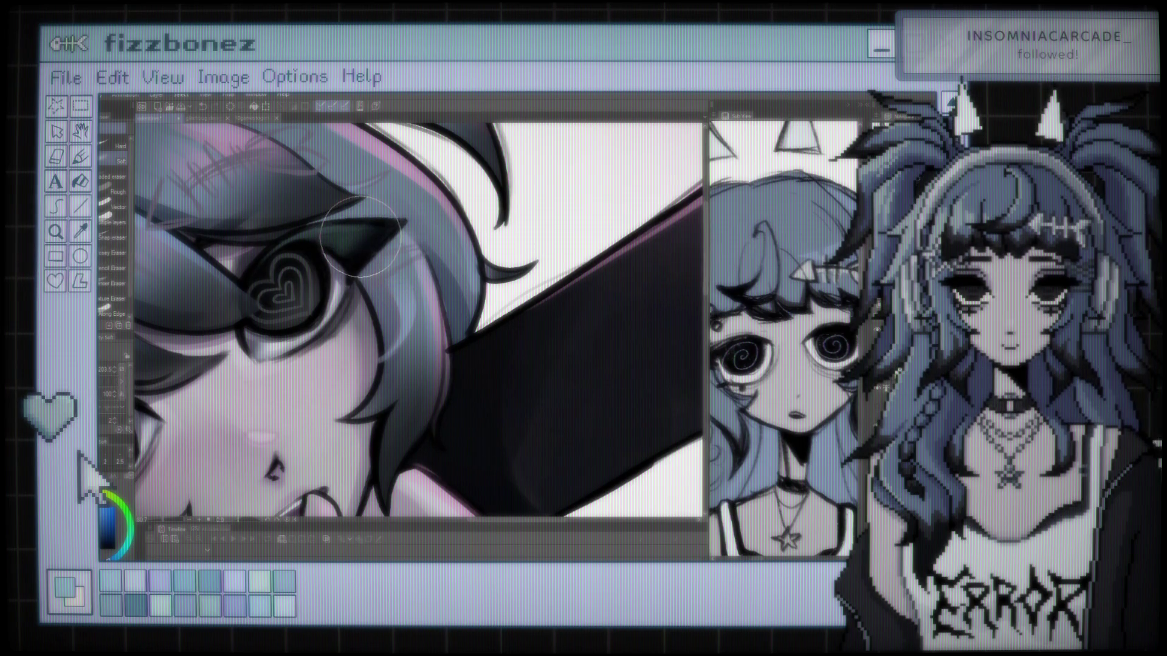
scroll(362, 237, down, 5)
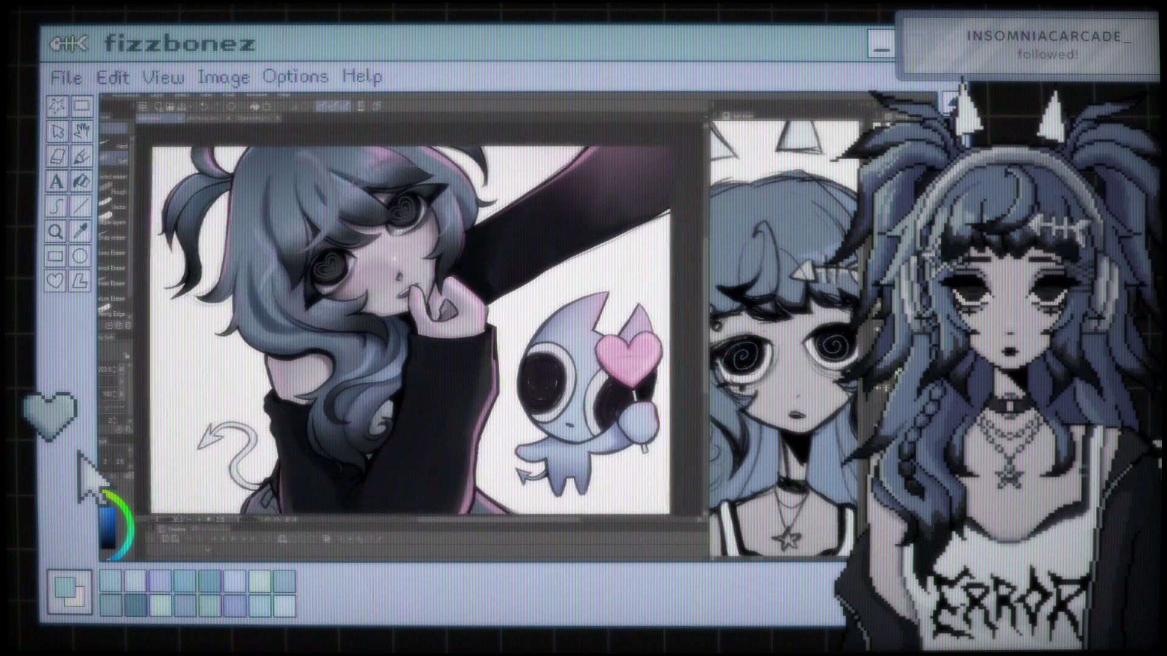
Paint and then erase over the girl's blue hair on her shoulder.
scroll(314, 334, up, 5)
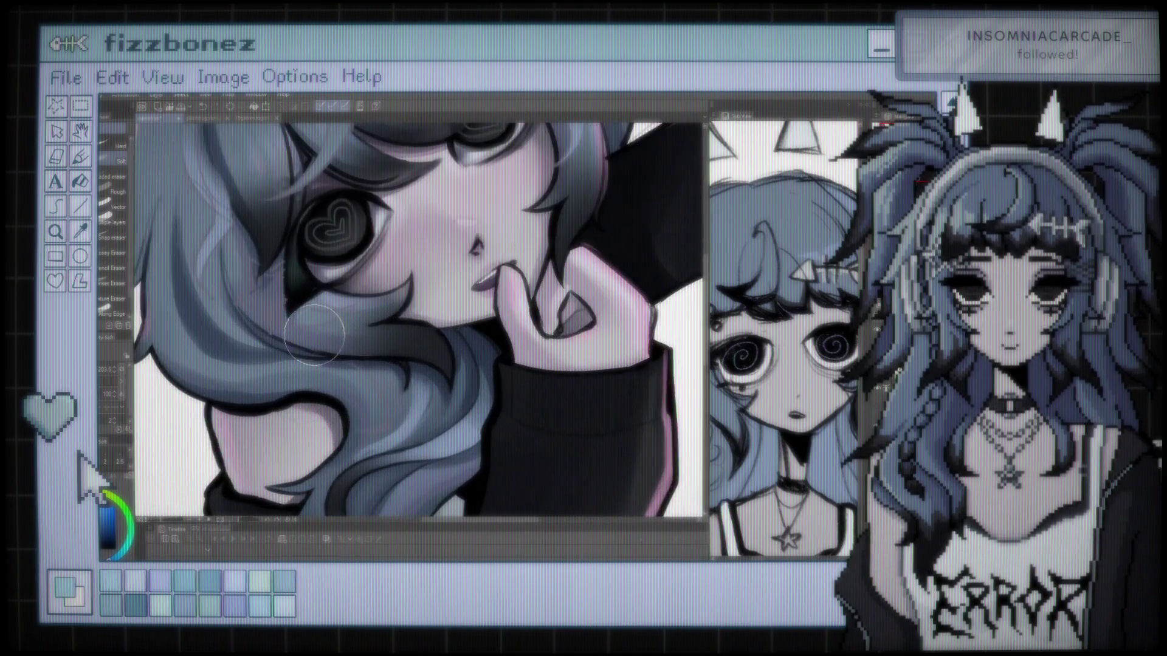
scroll(314, 334, up, 2)
key(b)
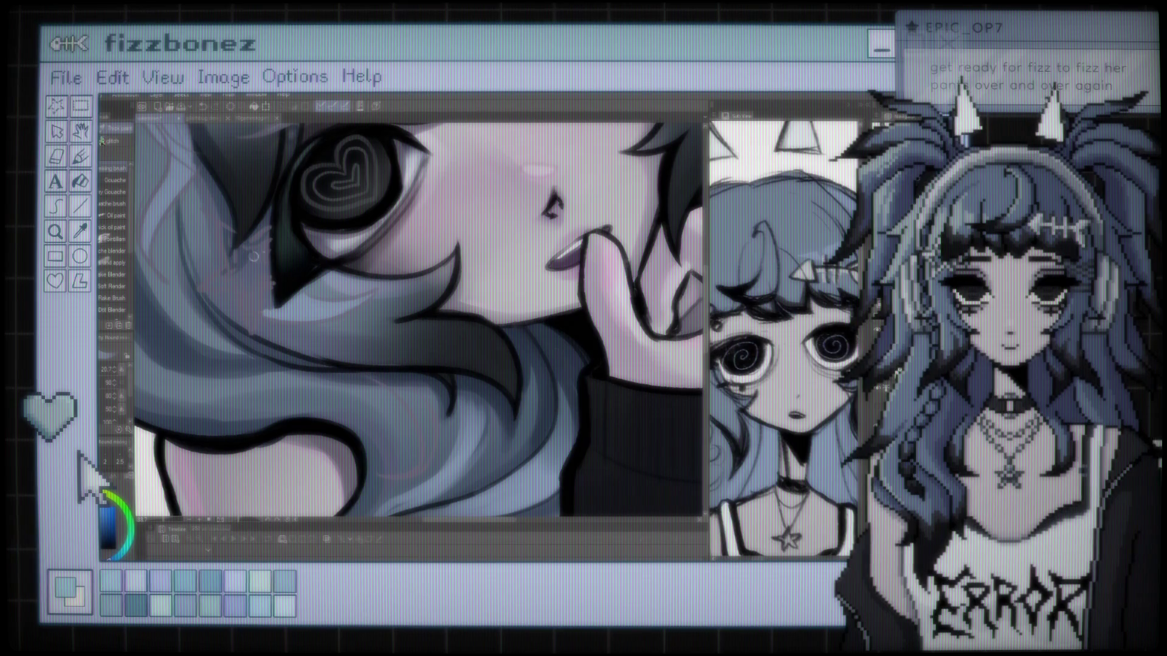
key(e)
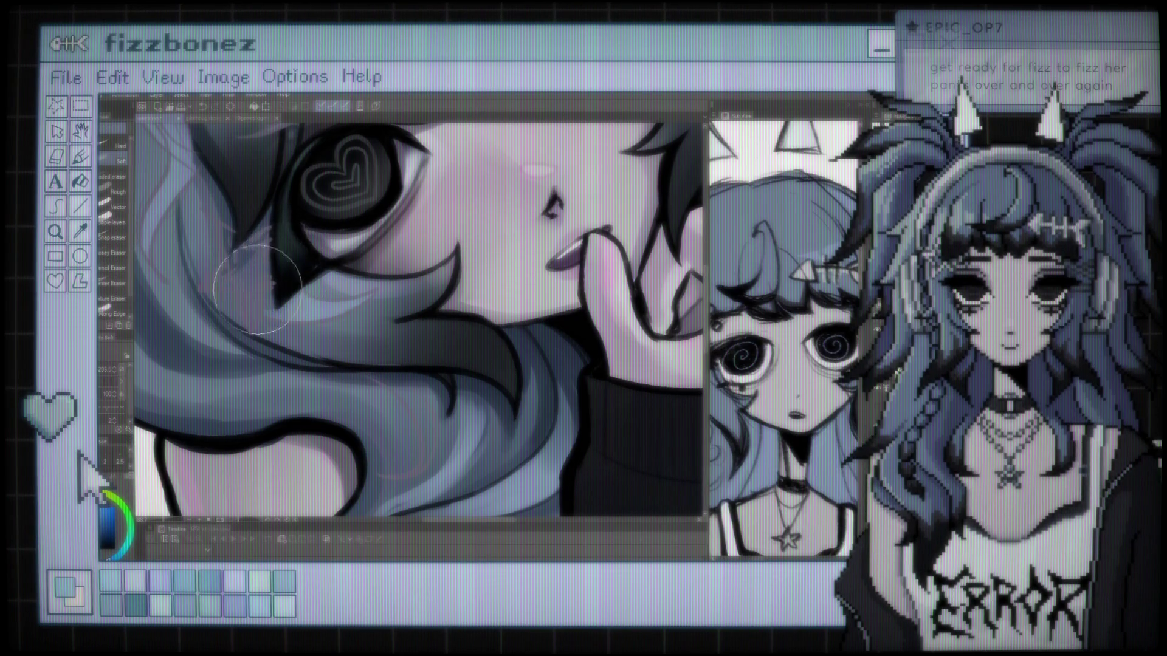
scroll(239, 272, down, 5)
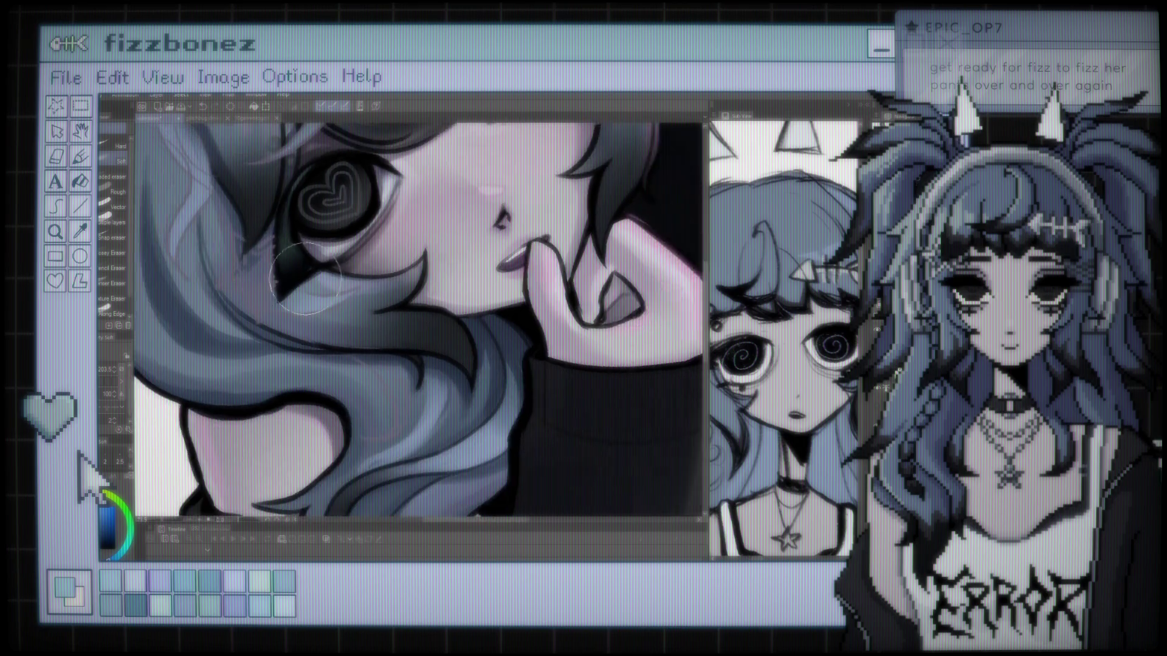
scroll(381, 292, down, 4)
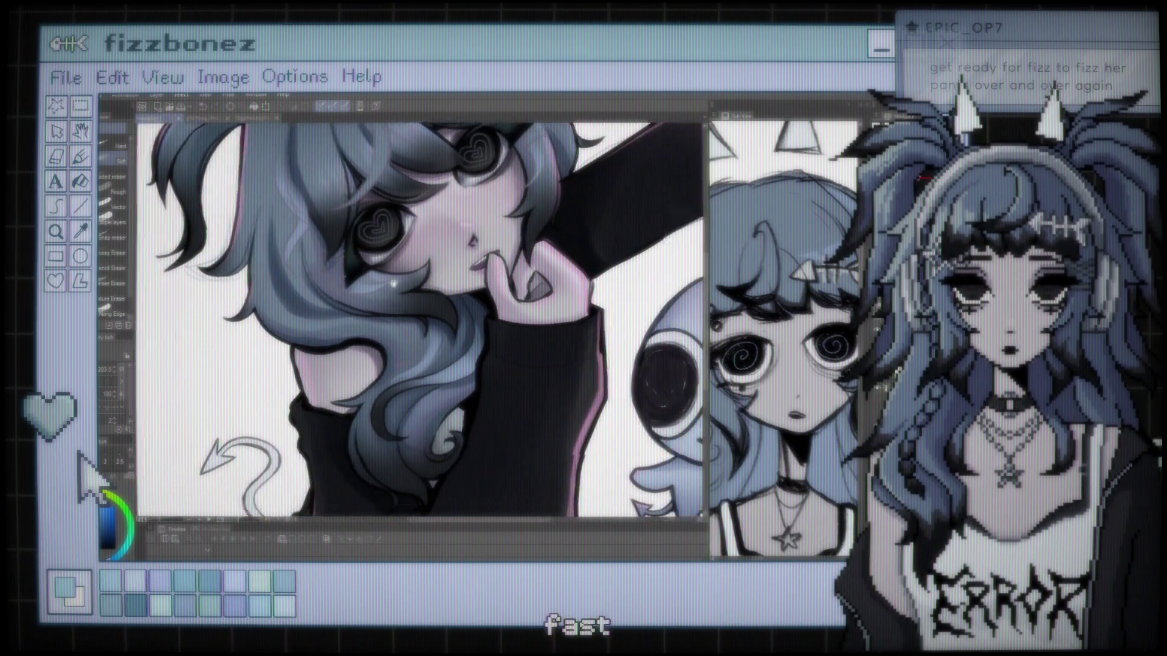
scroll(328, 294, up, 5)
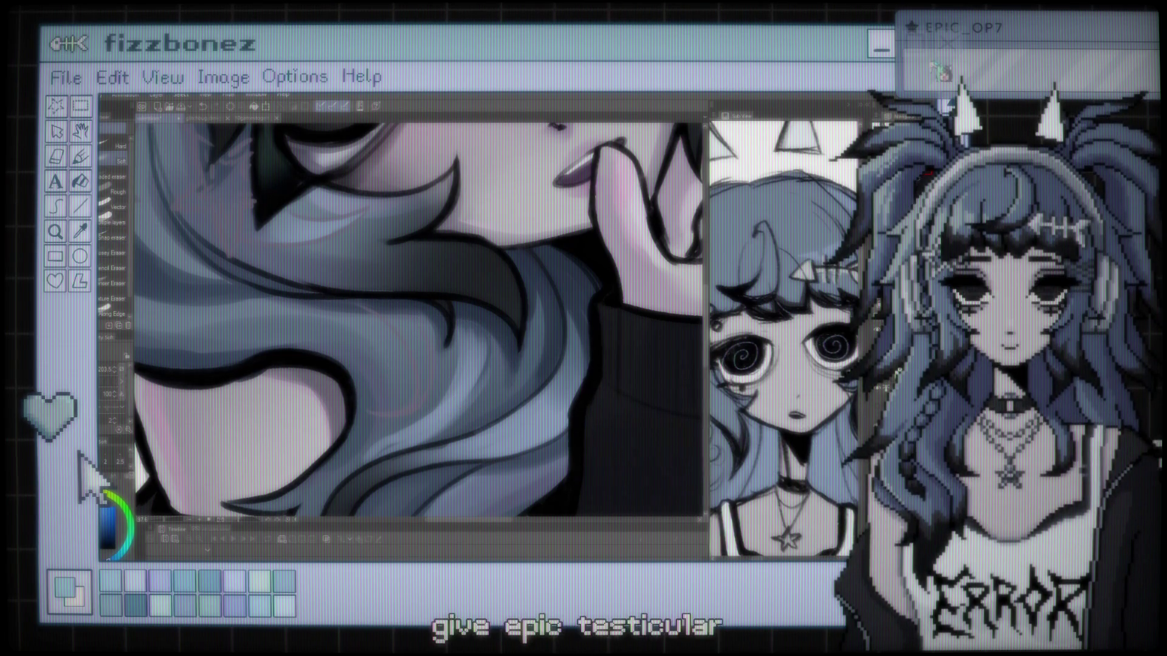
Blend lighter strands with the soft airbrush, then erase stray strokes and check the canvas.
key(b)
key(b)
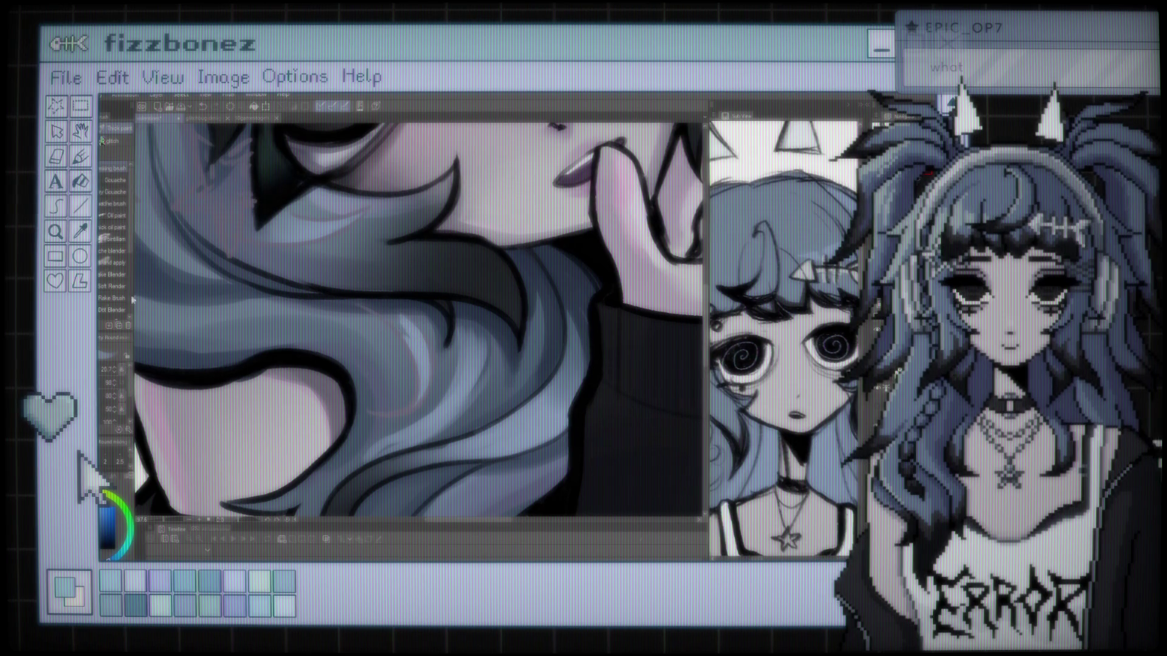
key(e)
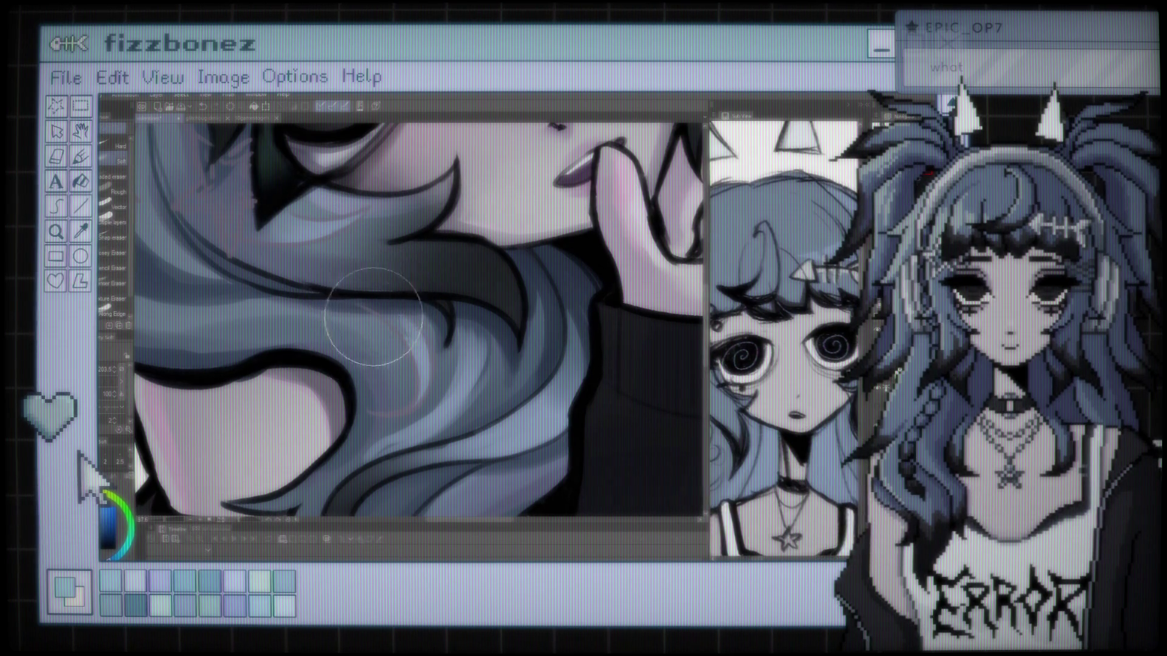
scroll(358, 319, down, 5)
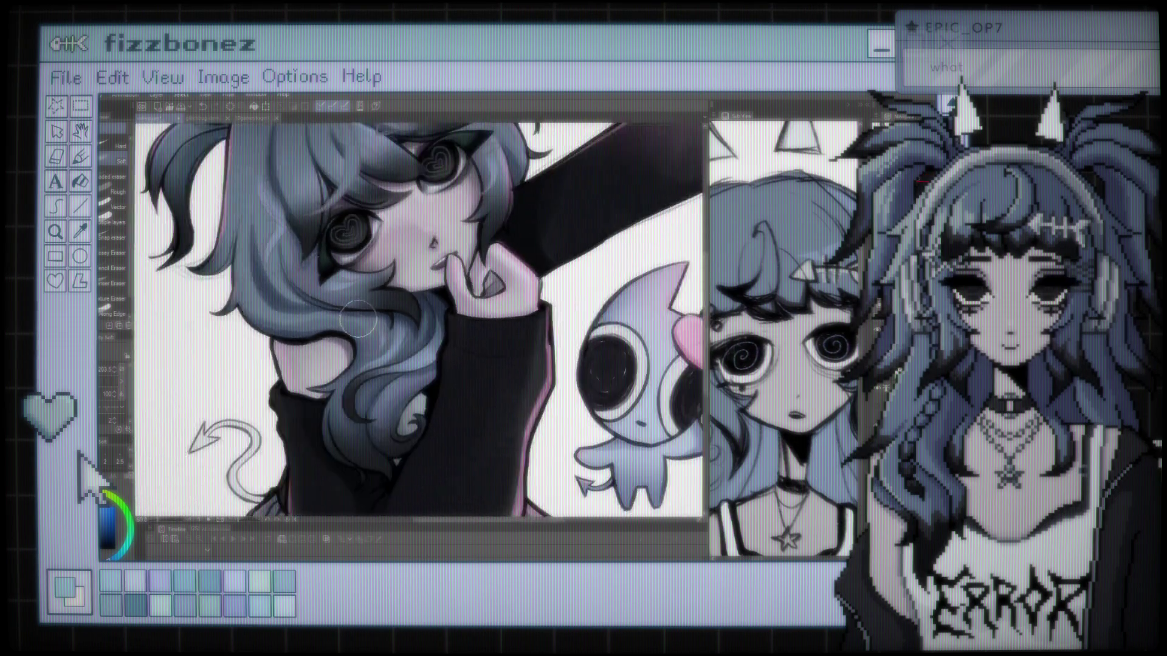
scroll(401, 231, up, 1)
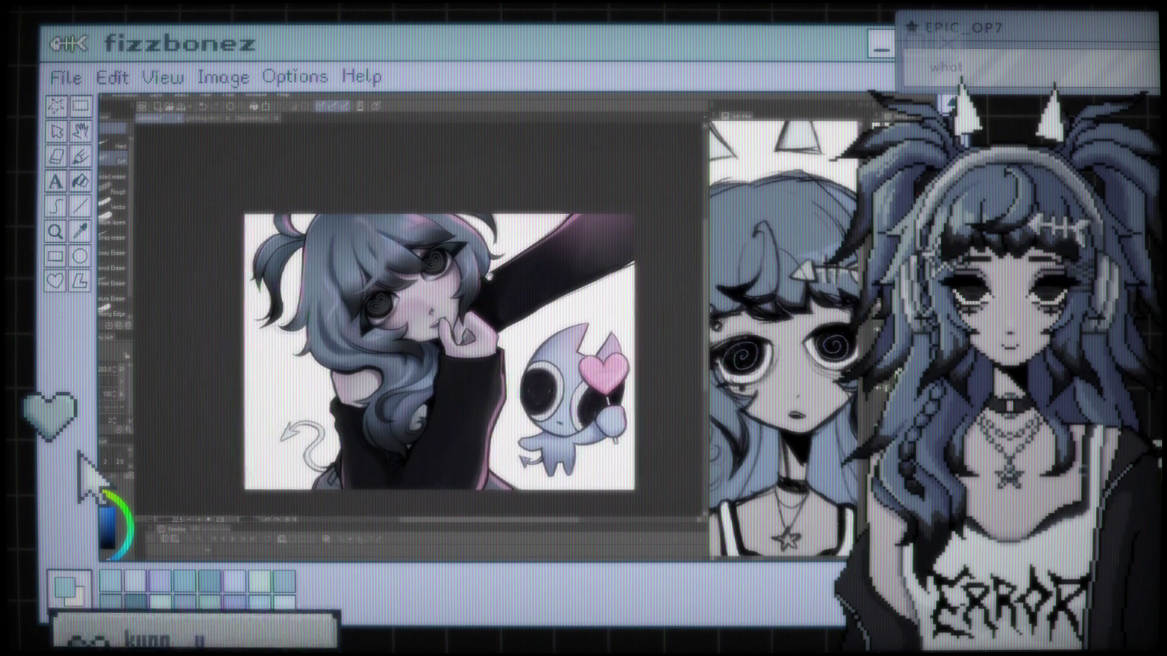
scroll(430, 249, down, 3)
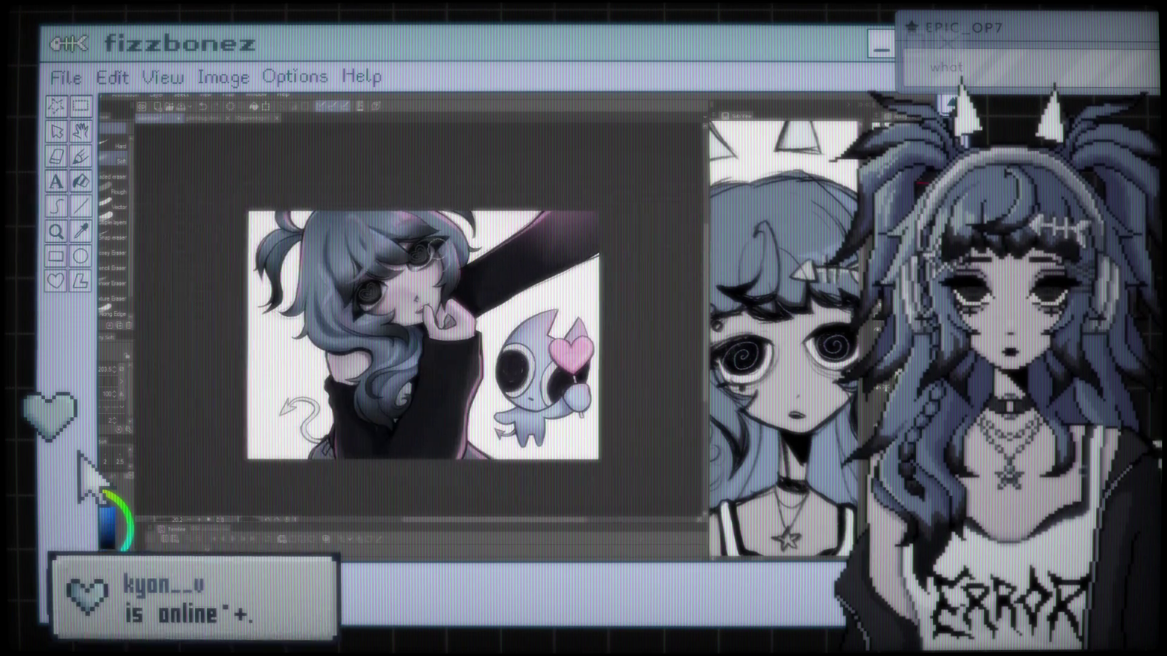
scroll(431, 249, up, 1)
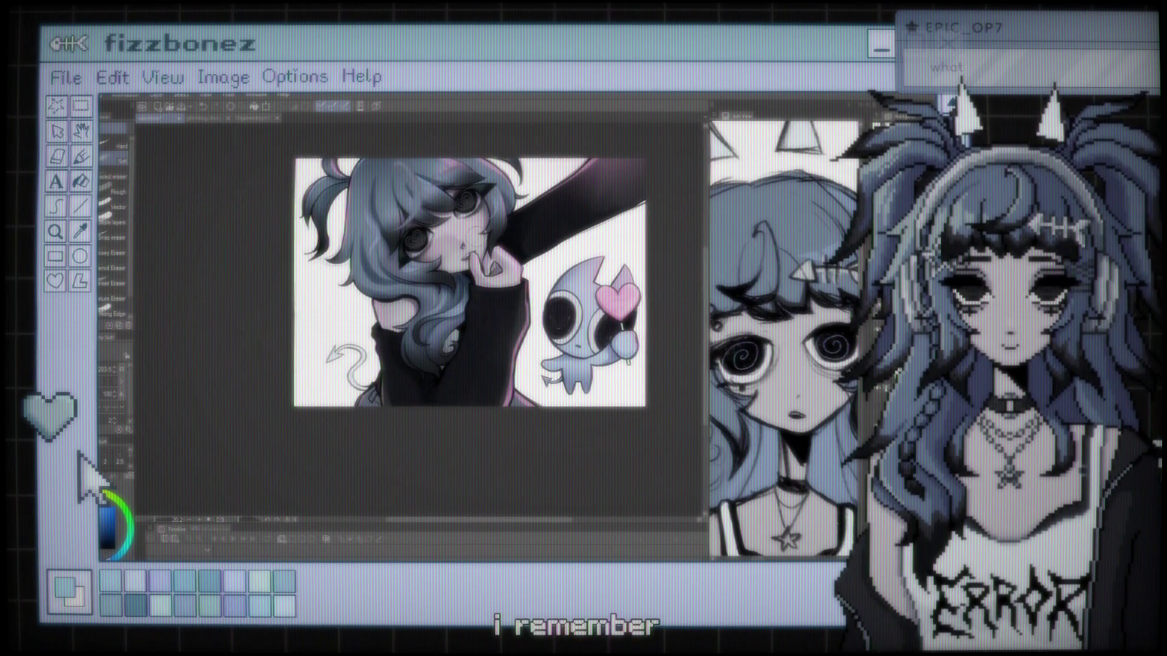
Select the soft airbrush, shrink it to size 157, and zoom in on the heart-shaped eyes.
scroll(387, 404, up, 5)
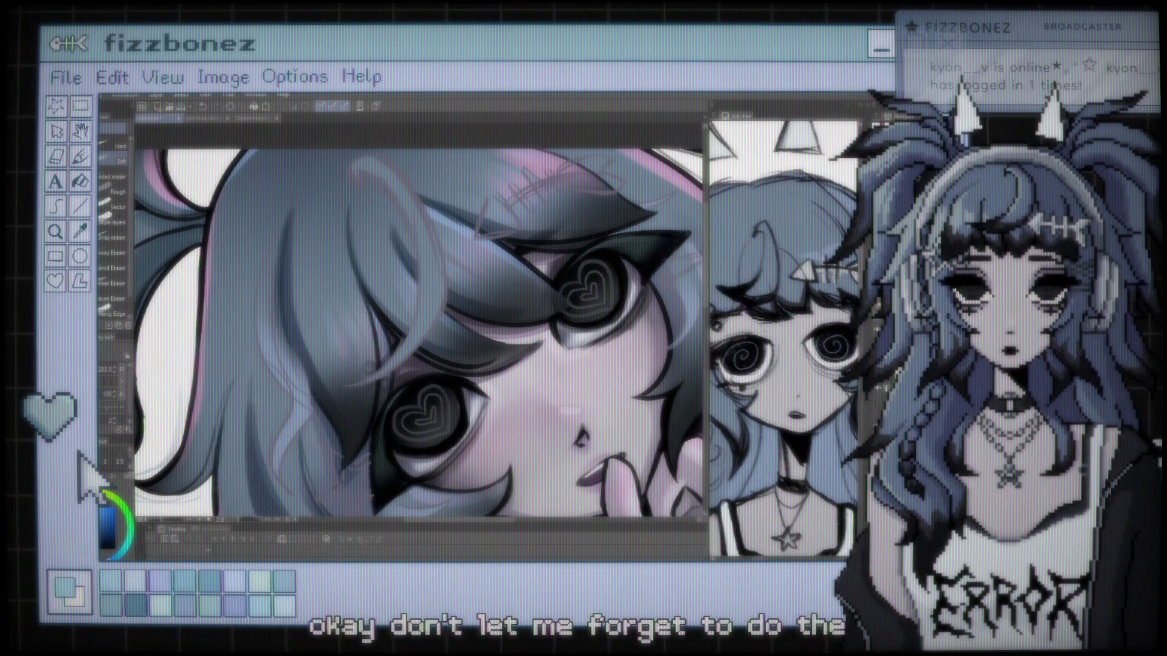
key(b)
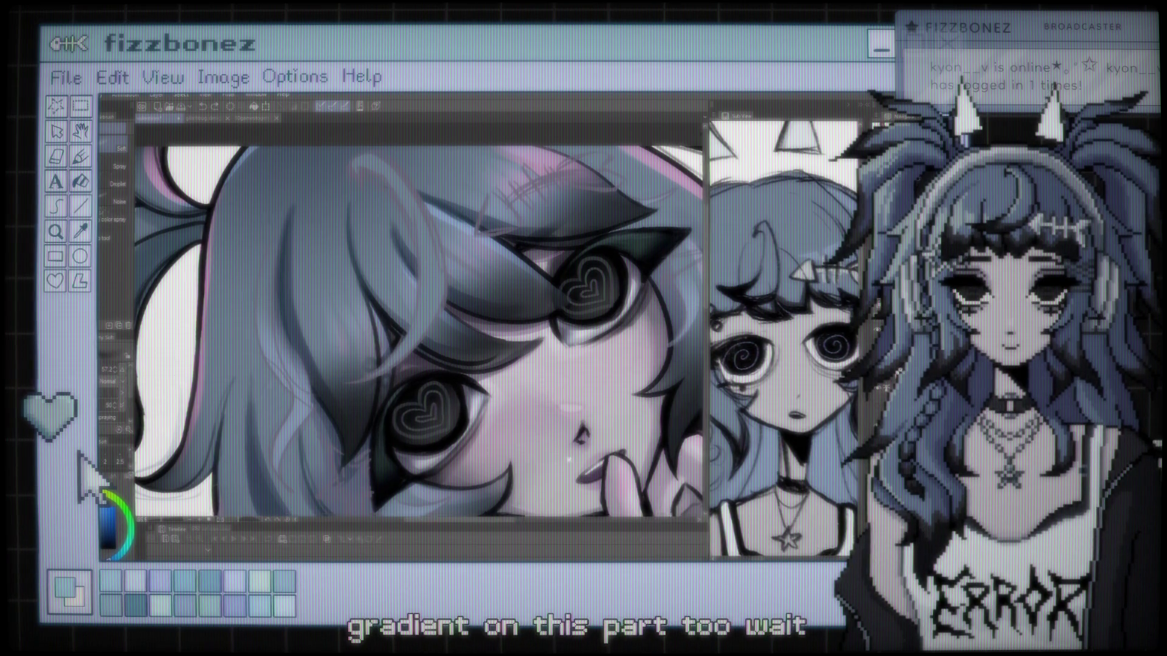
scroll(558, 356, down, 10)
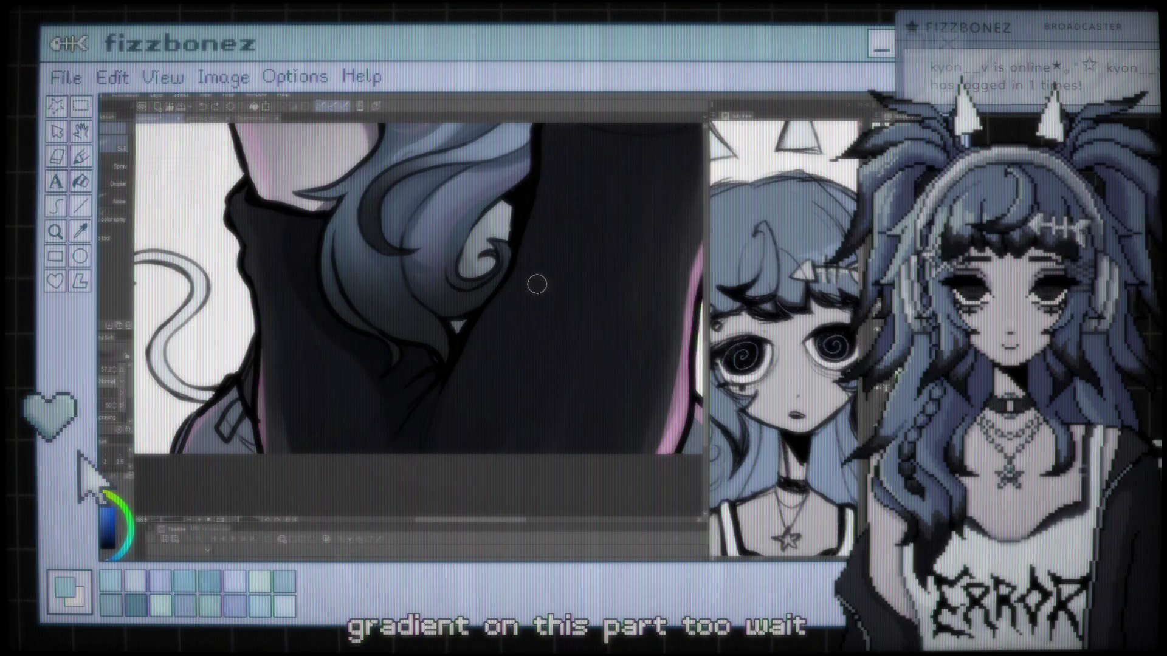
scroll(534, 281, up, 10)
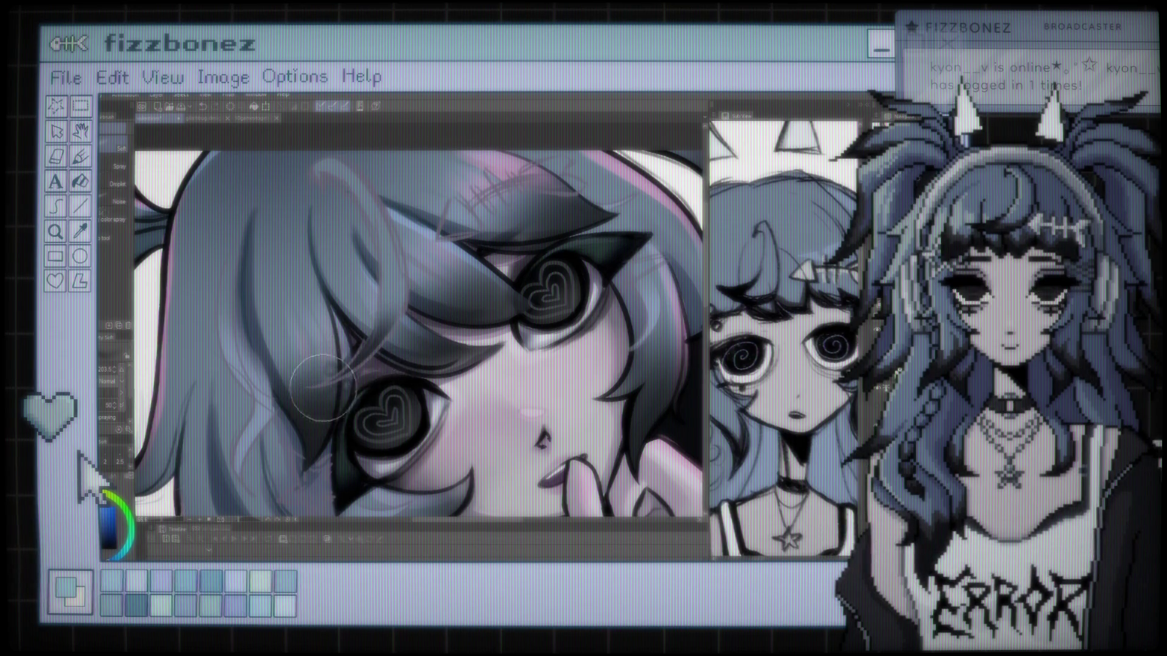
scroll(385, 314, down, 8)
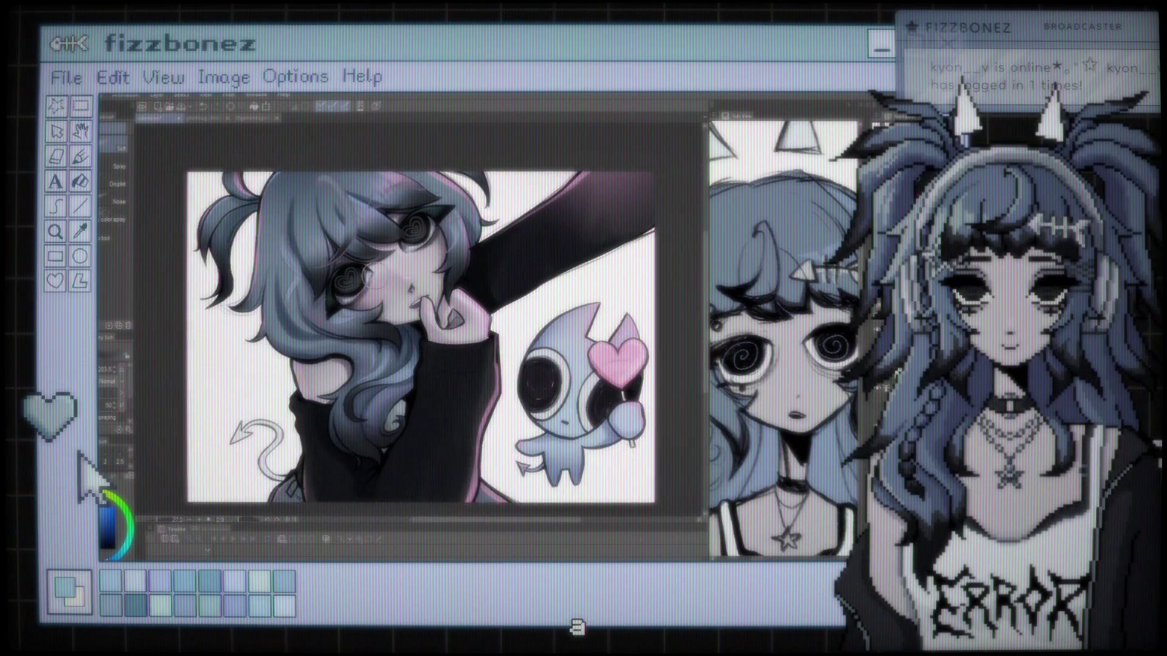
scroll(349, 261, up, 8)
key(bracketleft)
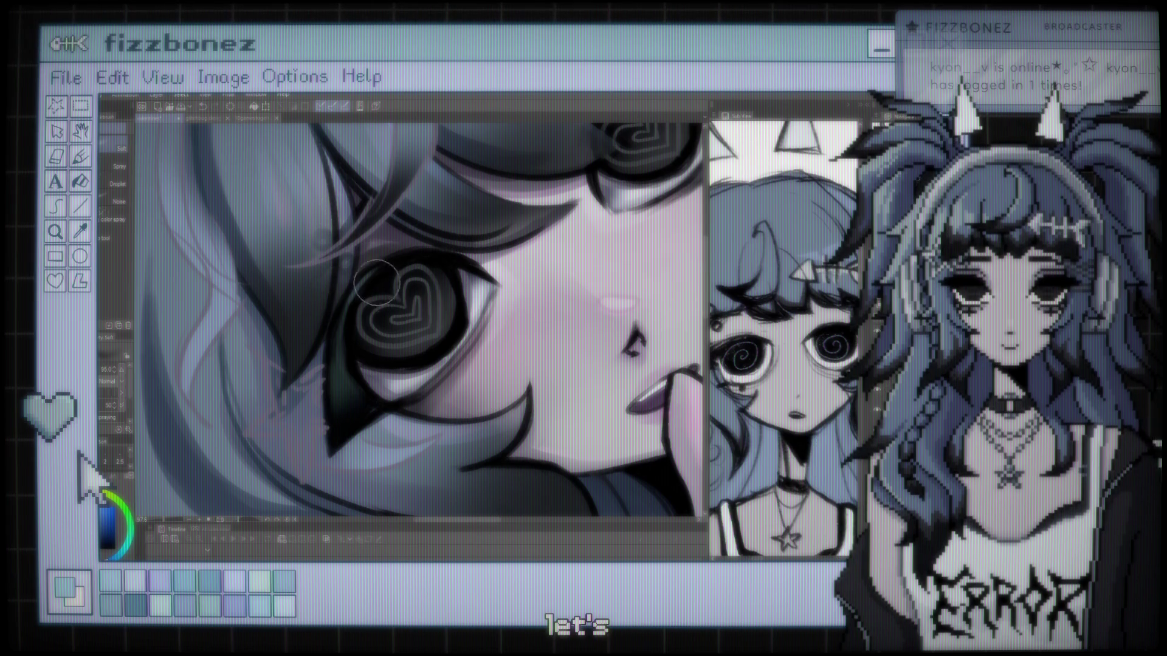
scroll(453, 302, down, 2)
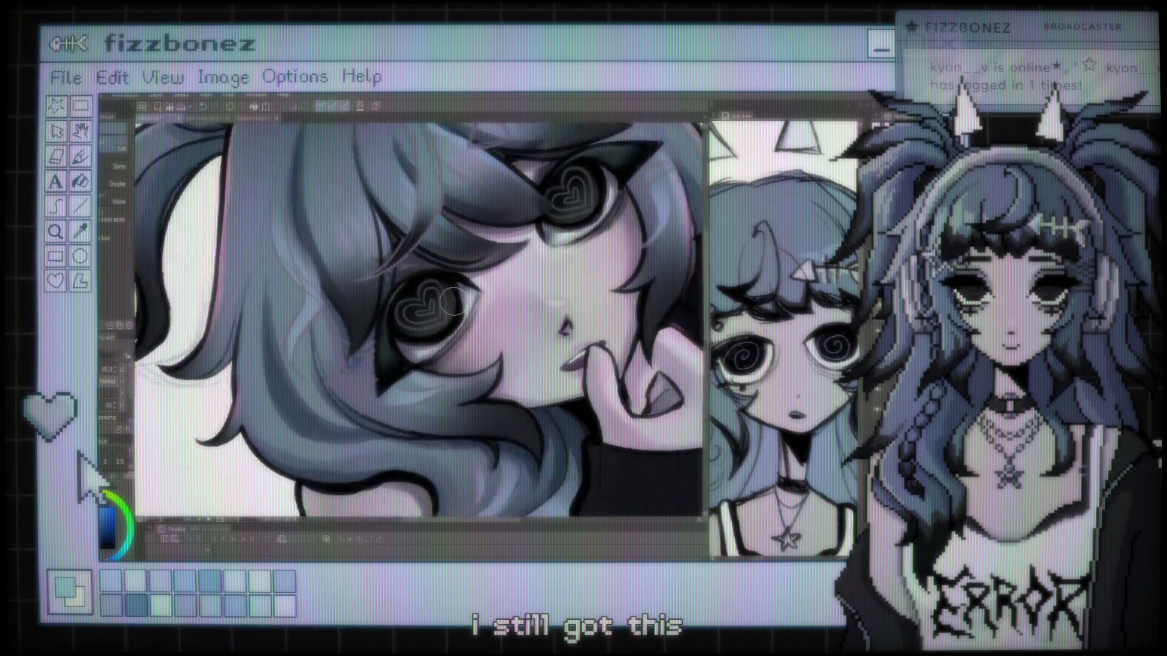
scroll(454, 302, down, 4)
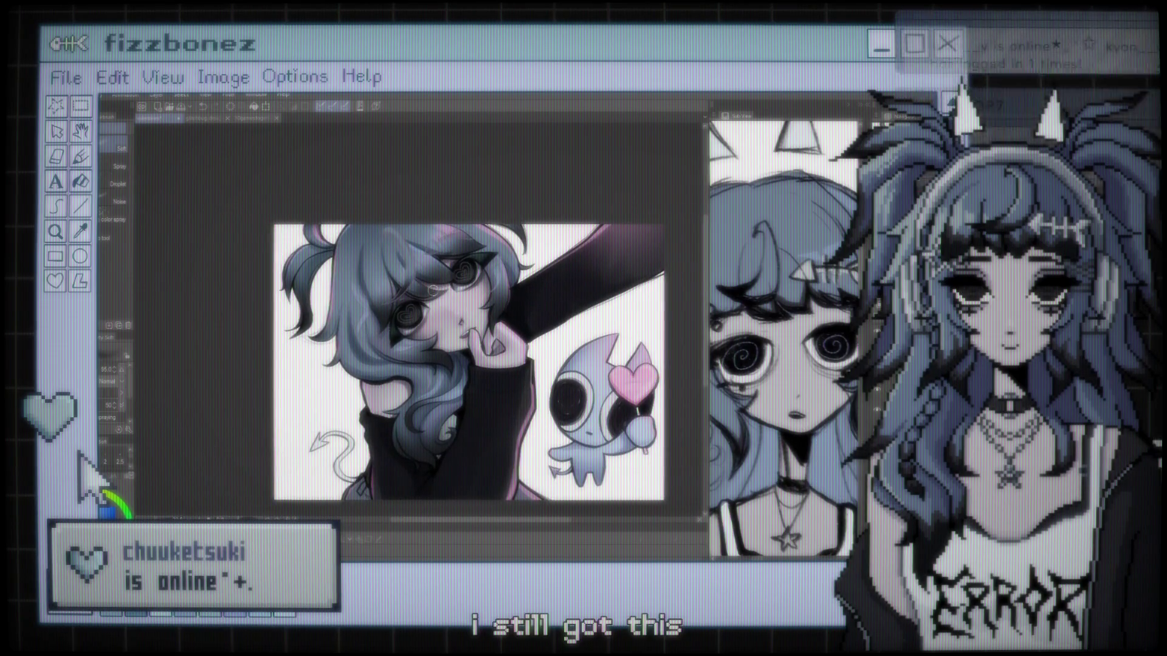
scroll(433, 289, up, 2)
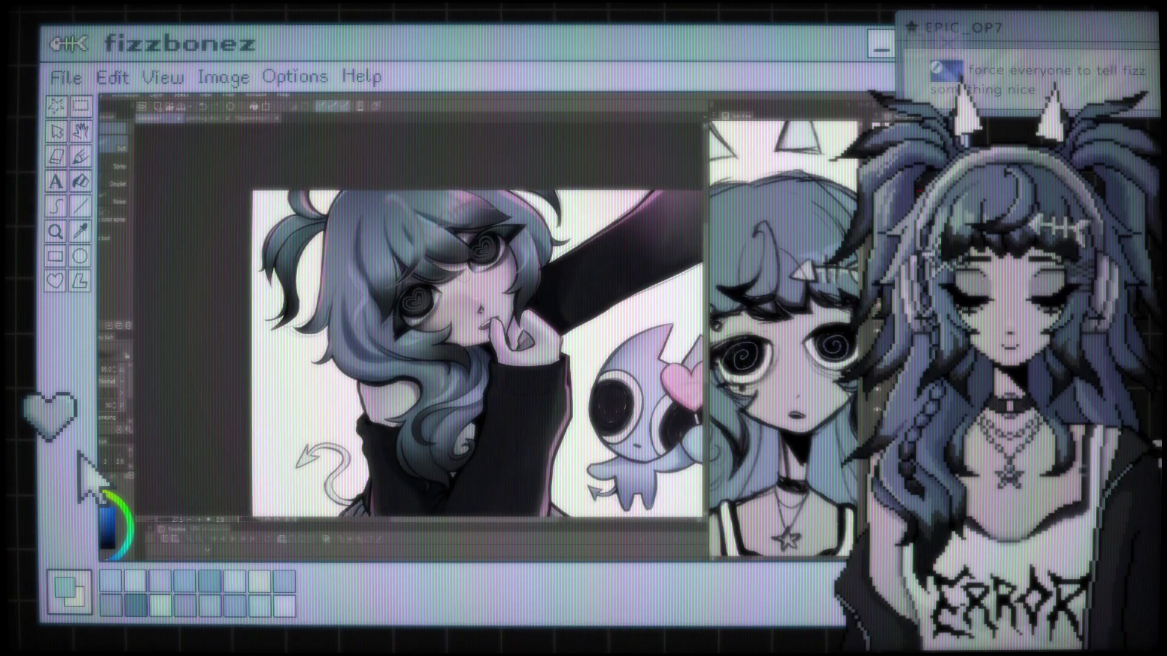
Zoom in on the hair strands above the eyes for pink Gouache highlight strokes.
scroll(449, 340, up, 3)
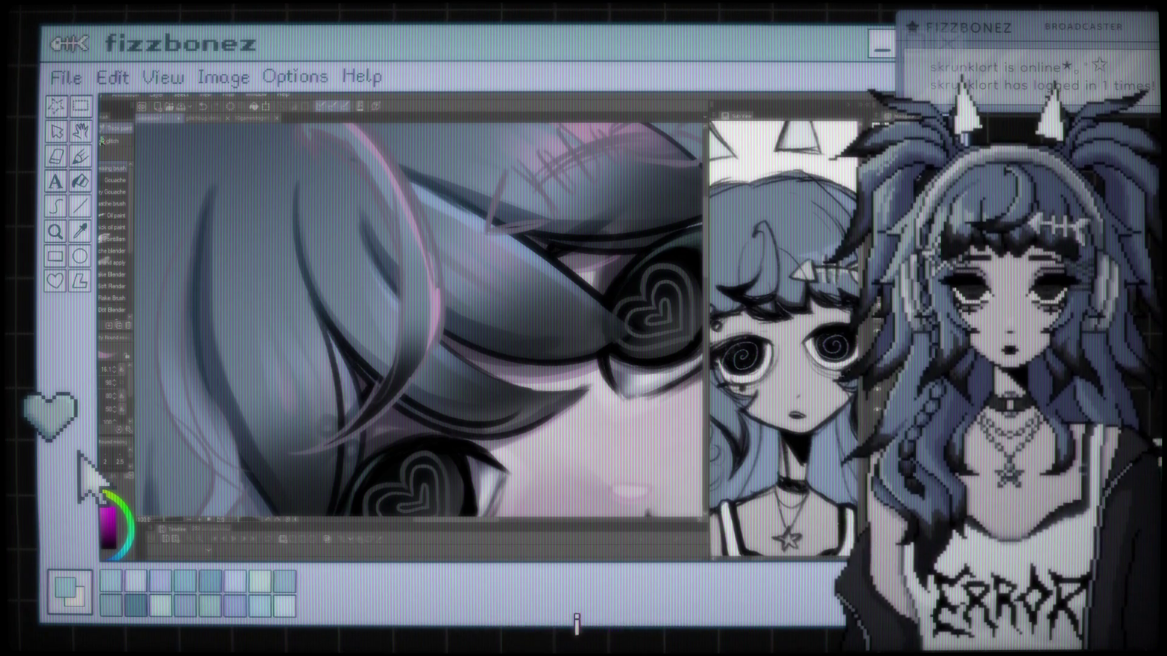
Keep adding pink Gouache highlights to the blue hair strands framing the heart-shaped eyes.
scroll(422, 324, down, 2)
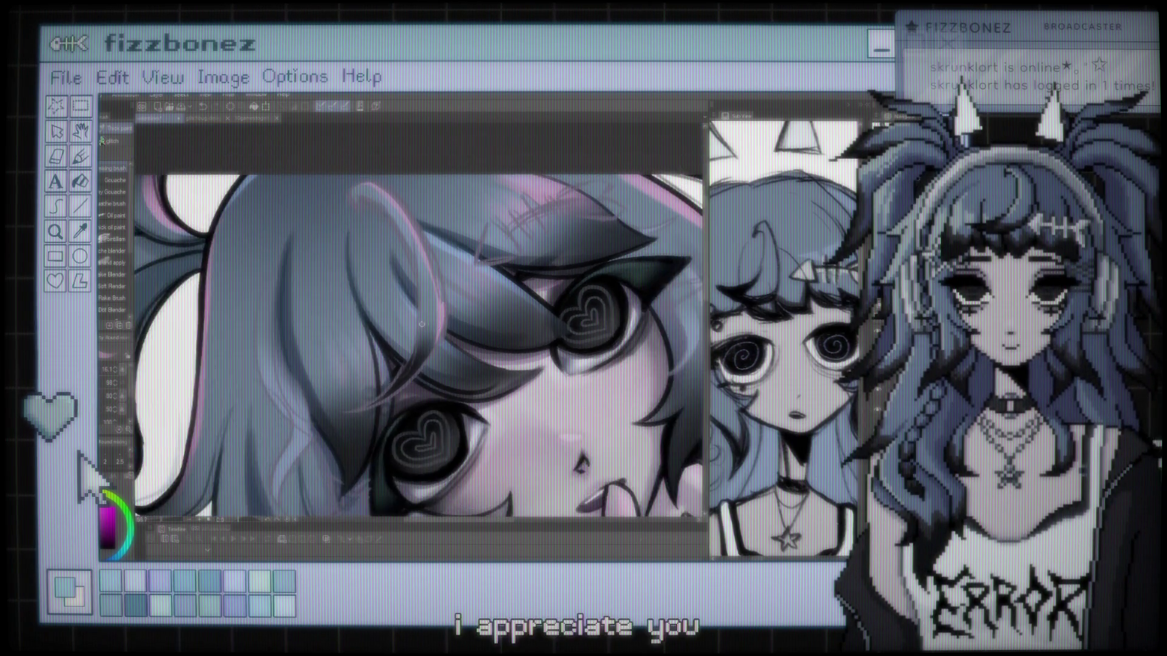
scroll(421, 324, up, 4)
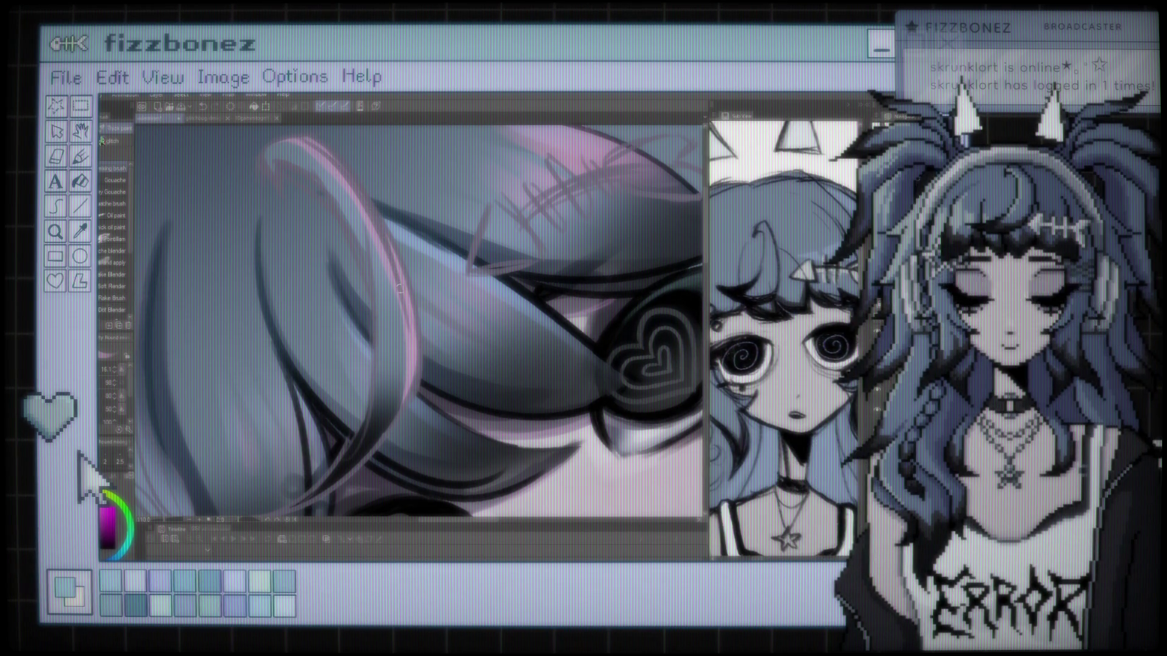
scroll(399, 288, down, 6)
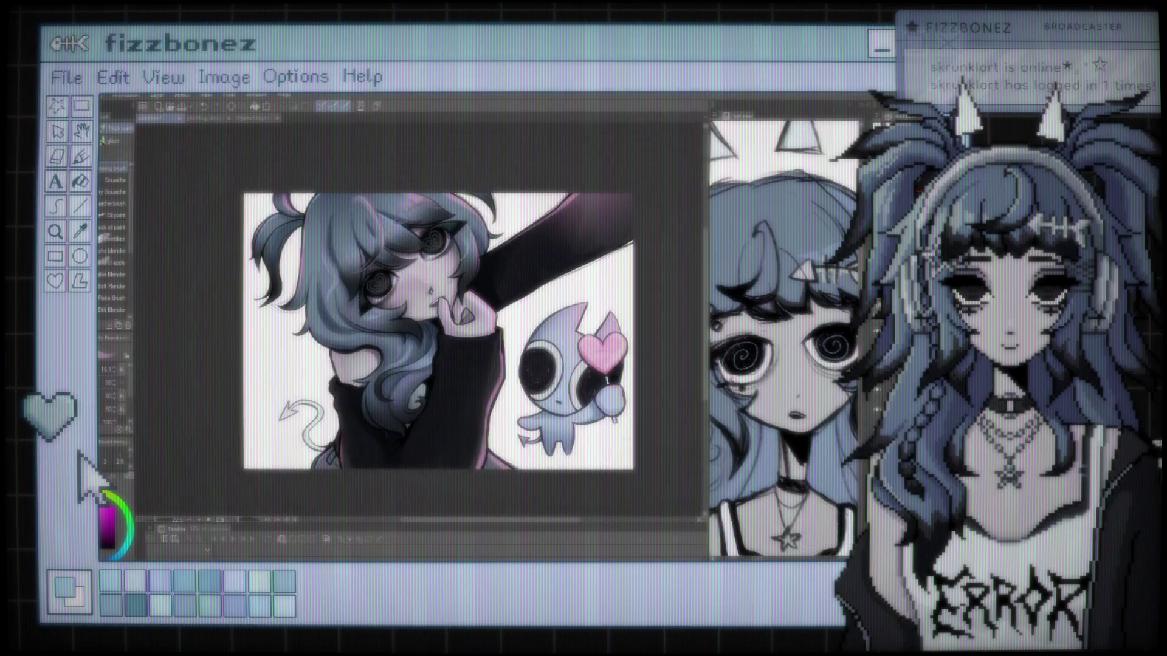
scroll(399, 289, up, 5)
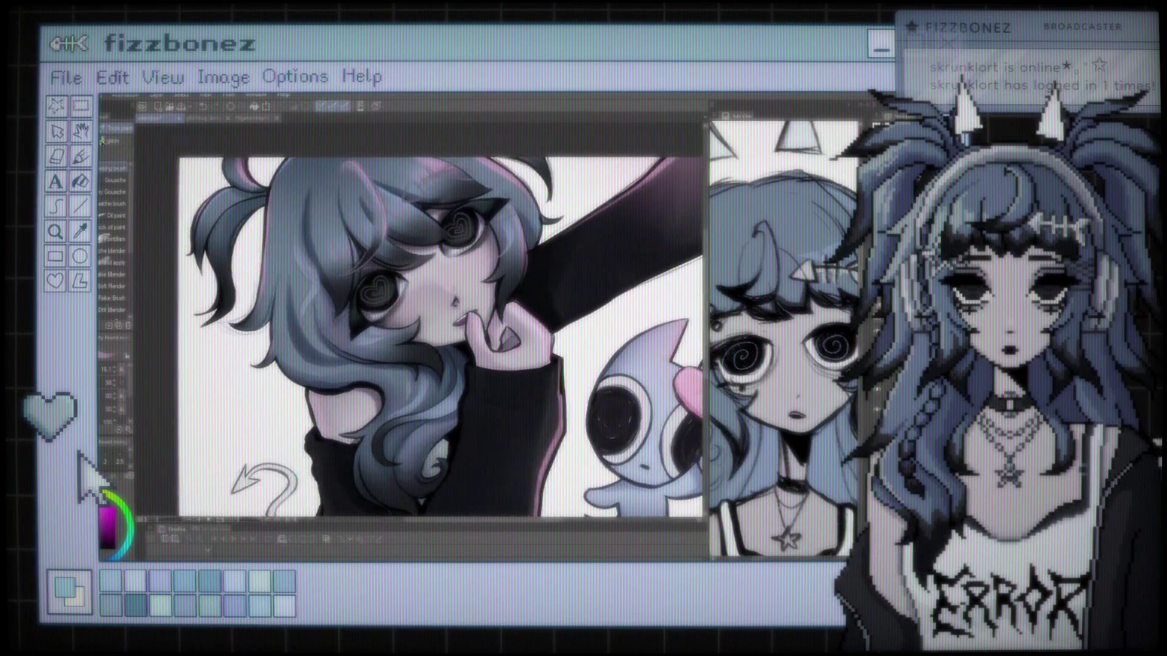
scroll(323, 261, up, 4)
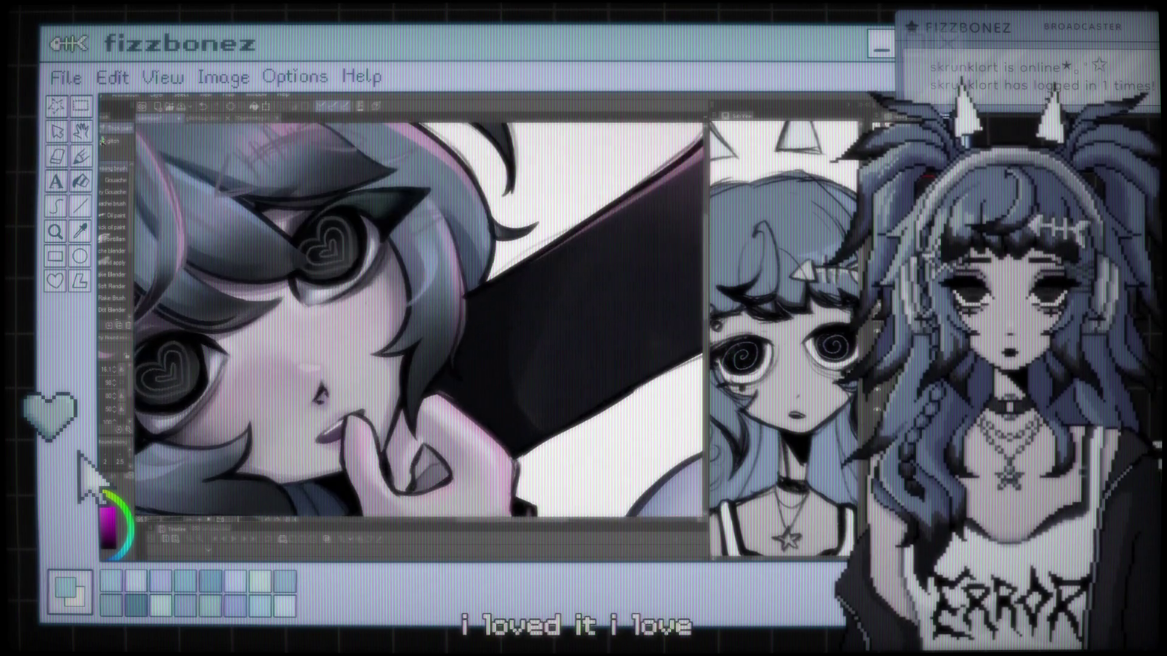
scroll(323, 262, up, 1)
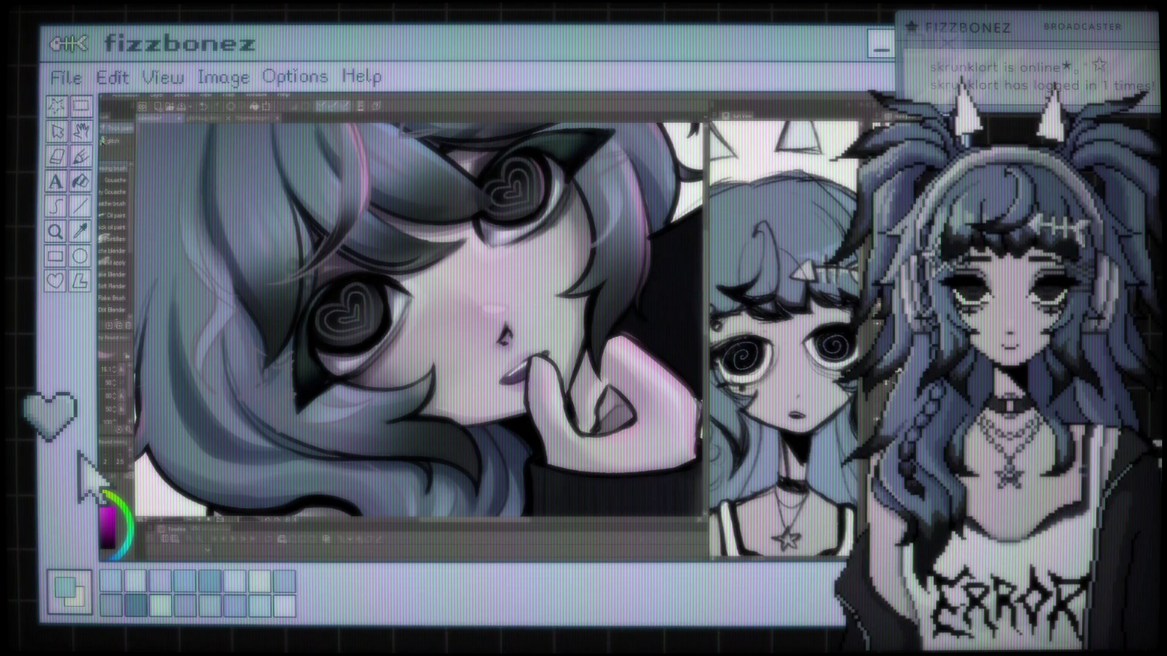
With a soft pen in pink, brush a glow over both the upper and lower heart pupils.
key(p)
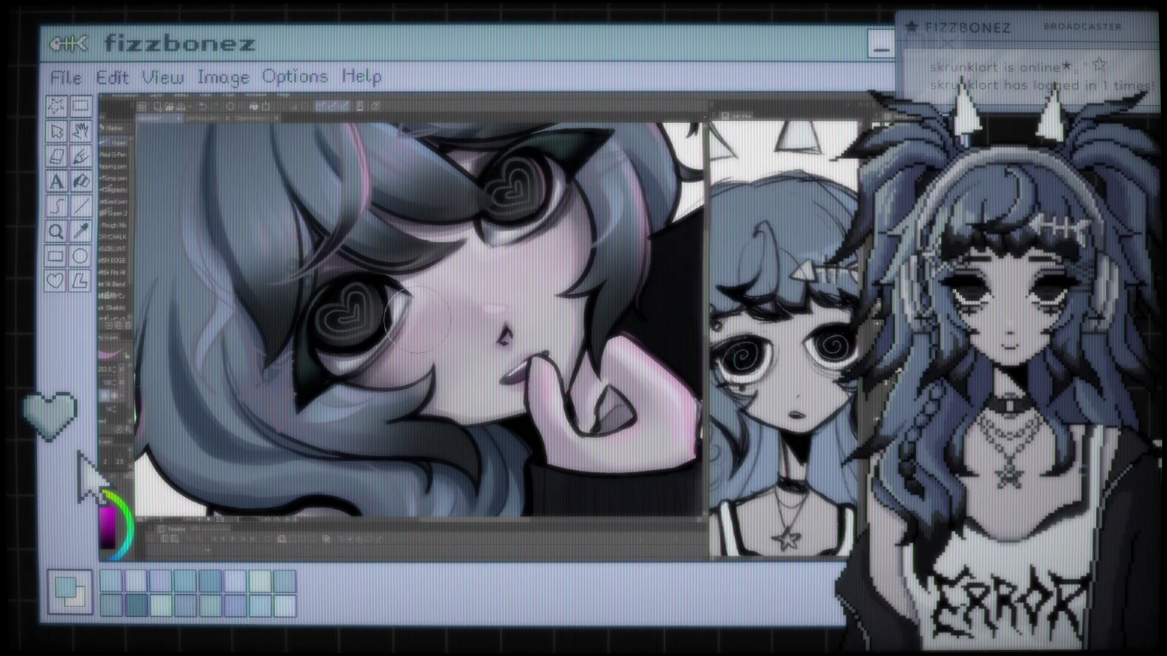
click(319, 315)
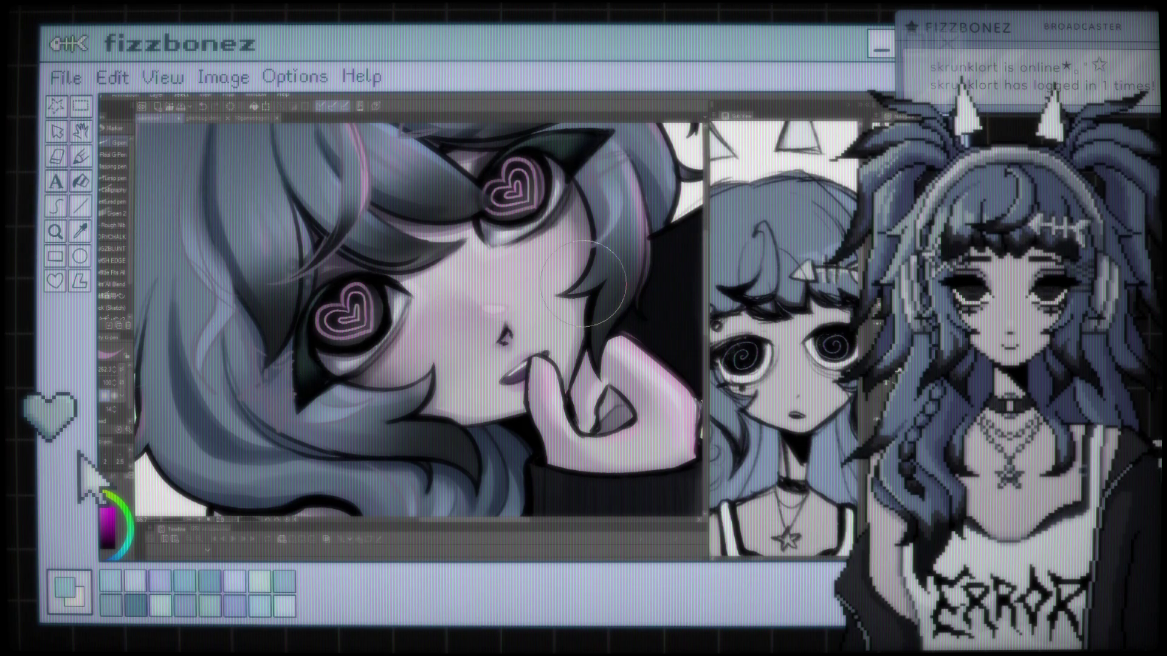
scroll(584, 282, down, 5)
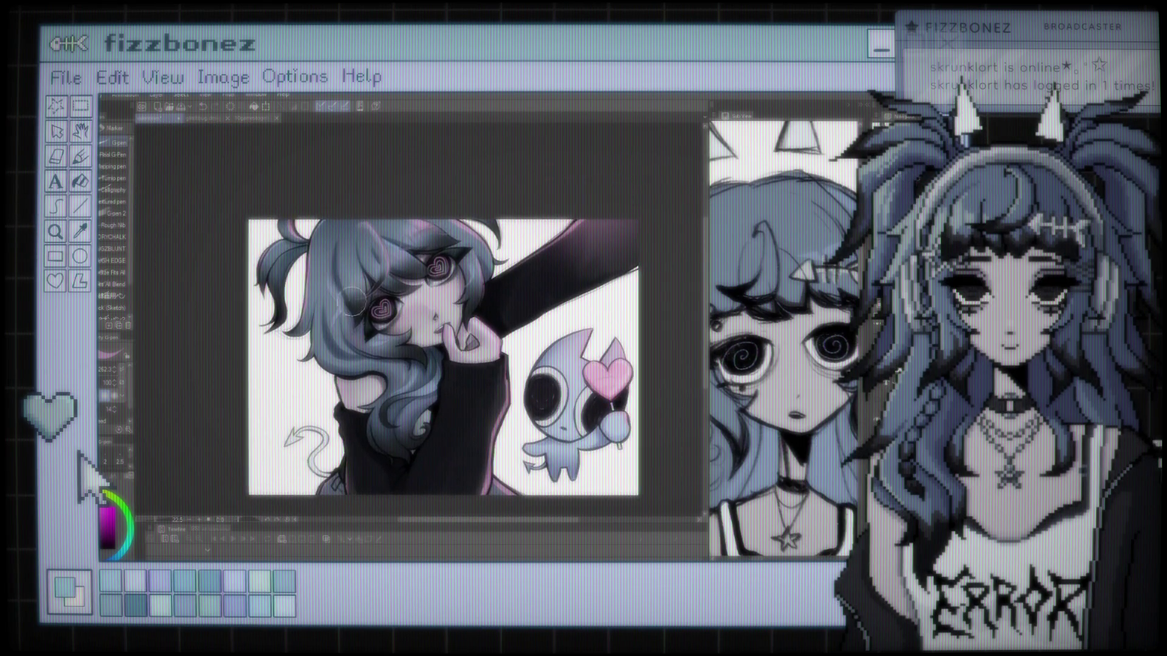
scroll(353, 301, up, 5)
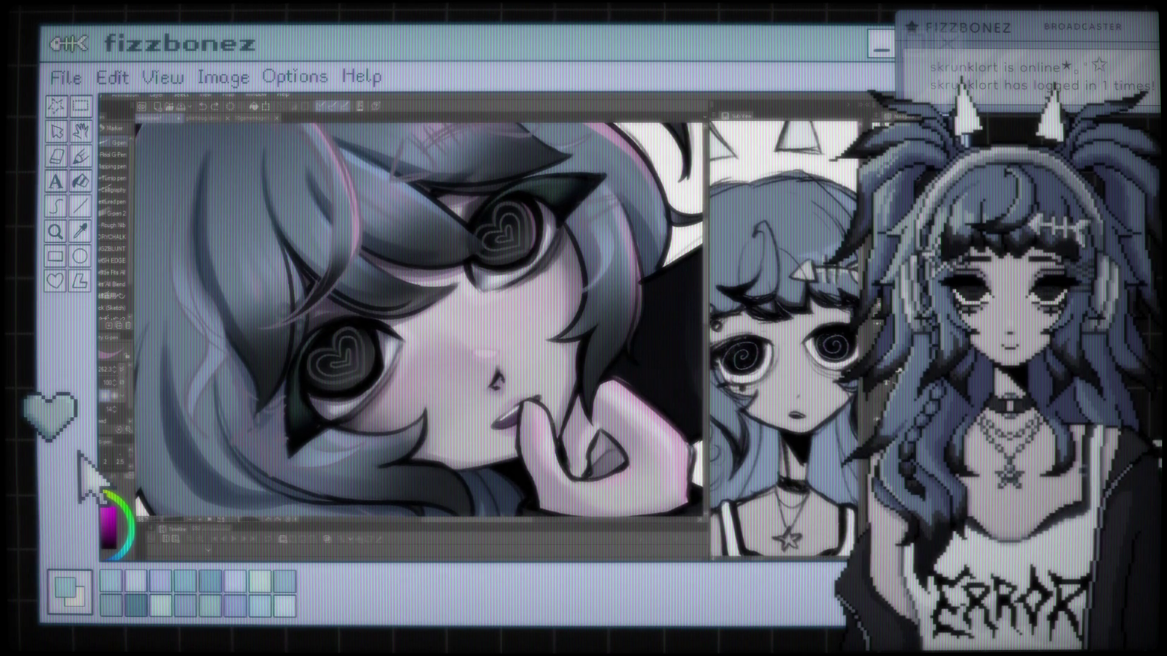
click(311, 394)
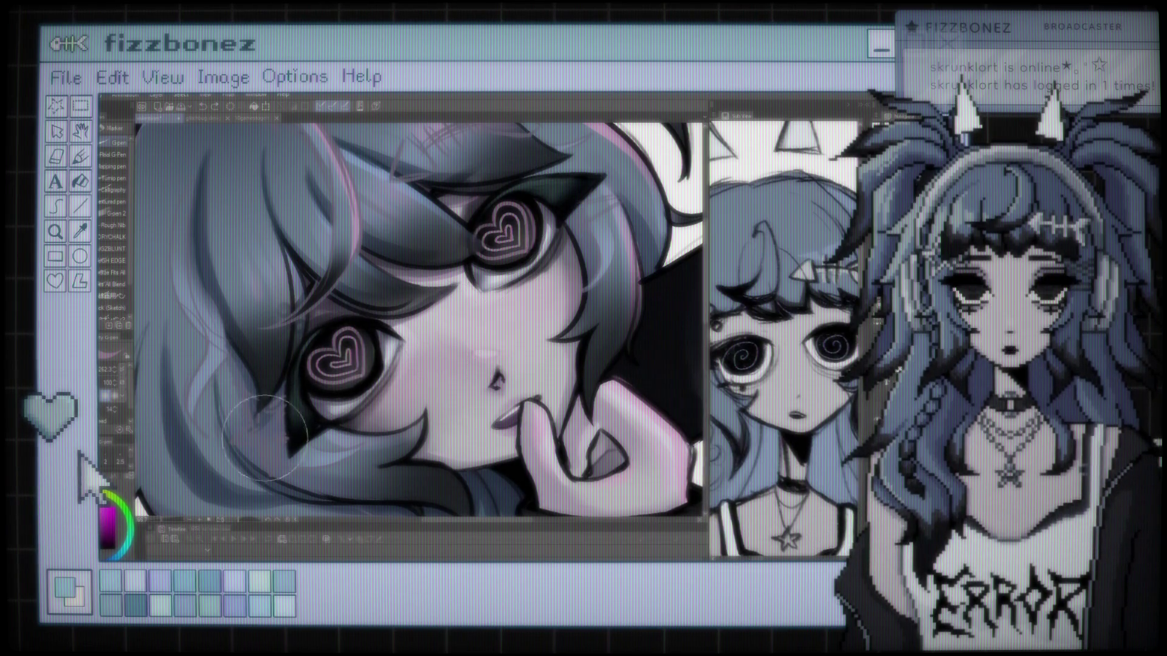
scroll(549, 184, down, 5)
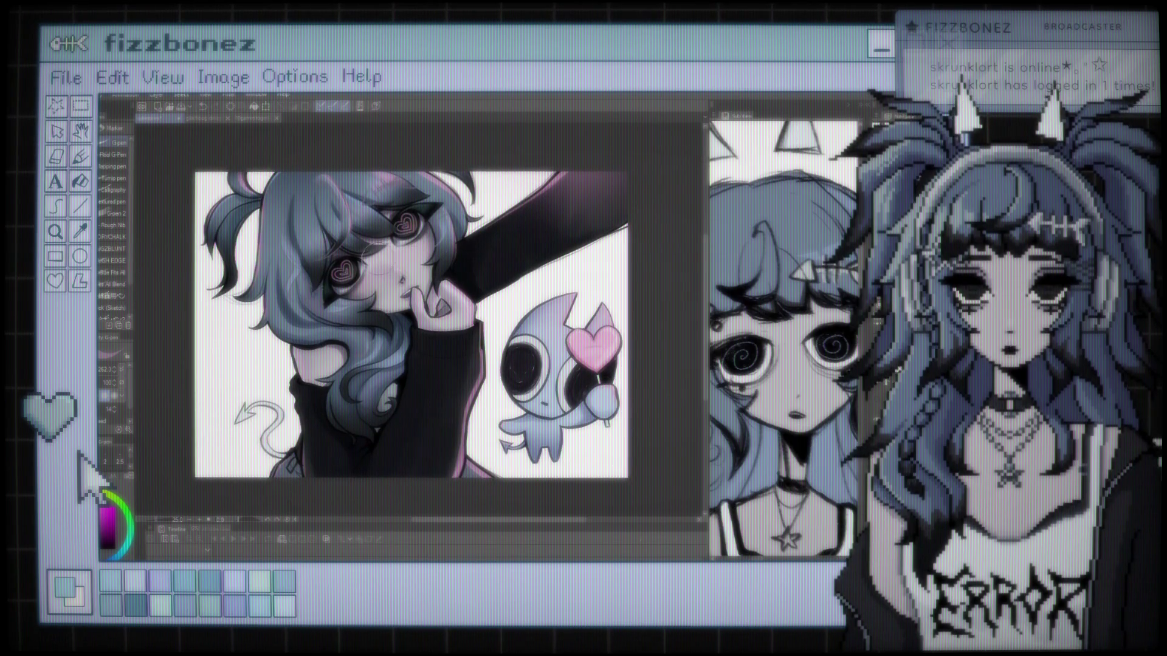
scroll(281, 251, up, 5)
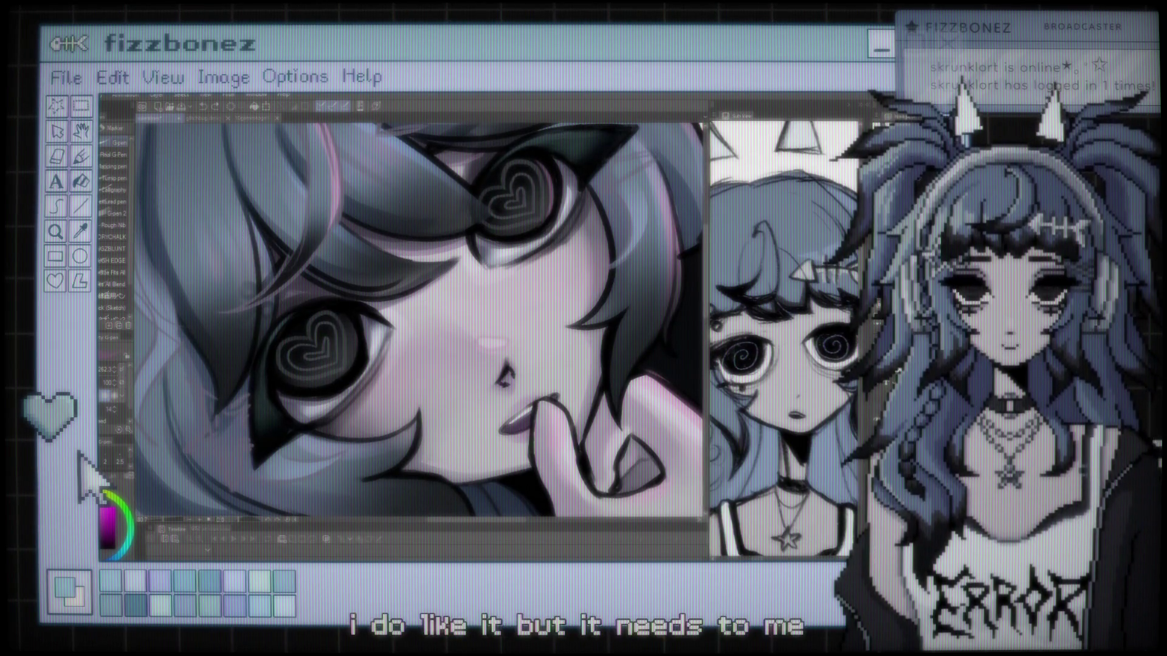
drag(322, 294, 310, 347)
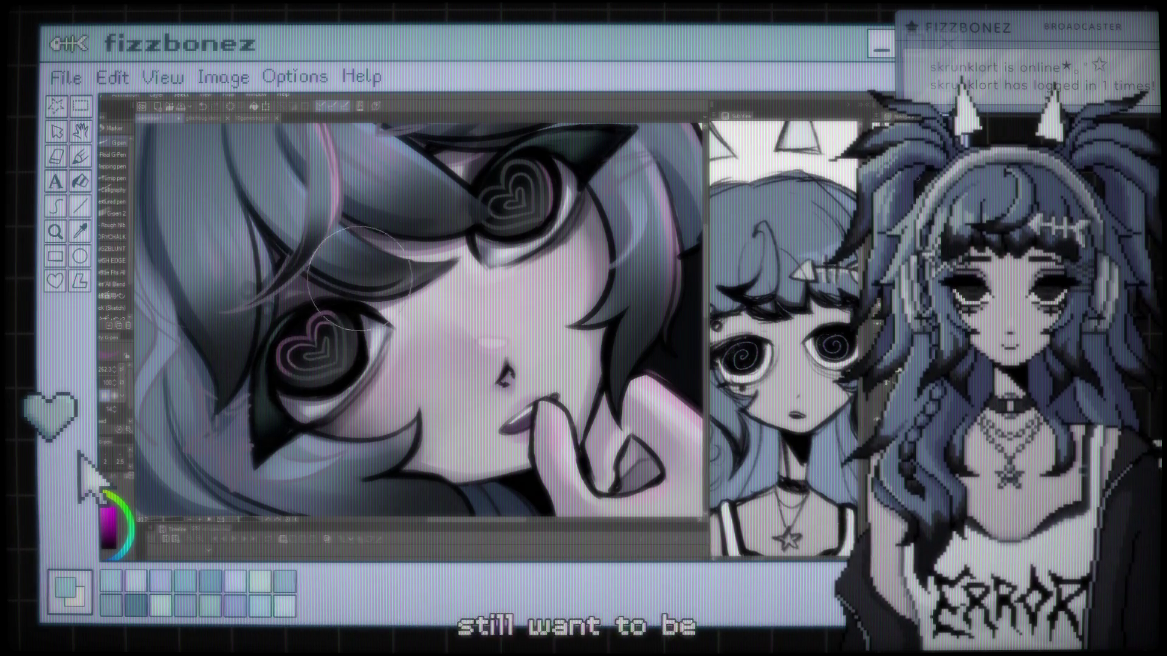
drag(511, 201, 486, 277)
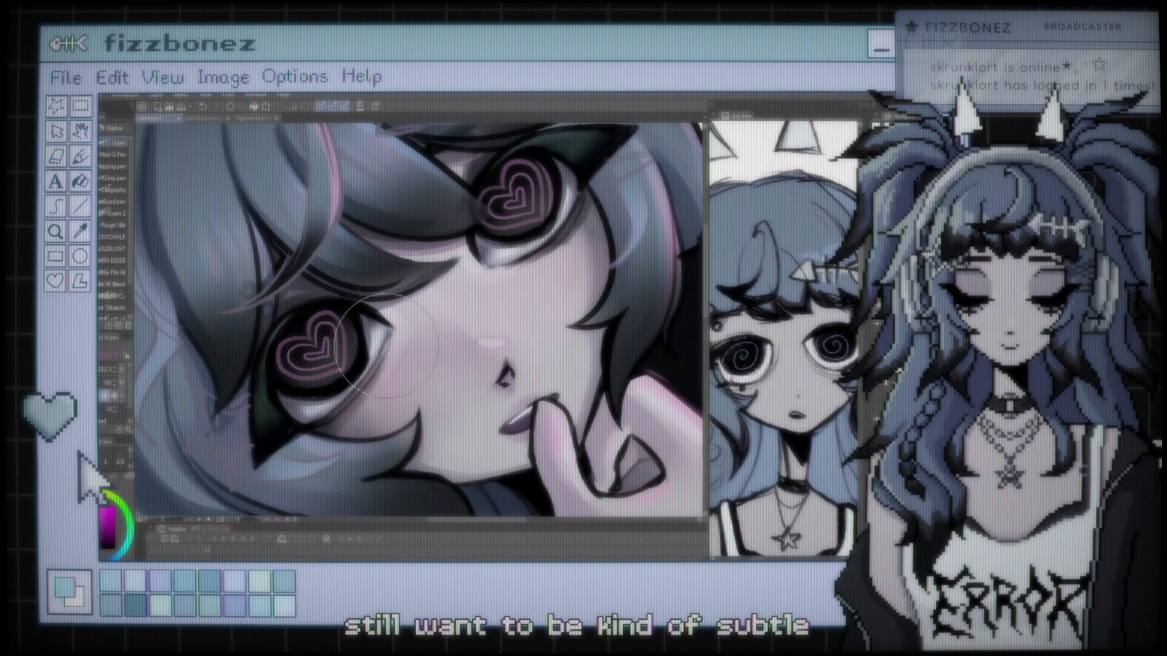
scroll(385, 345, down, 5)
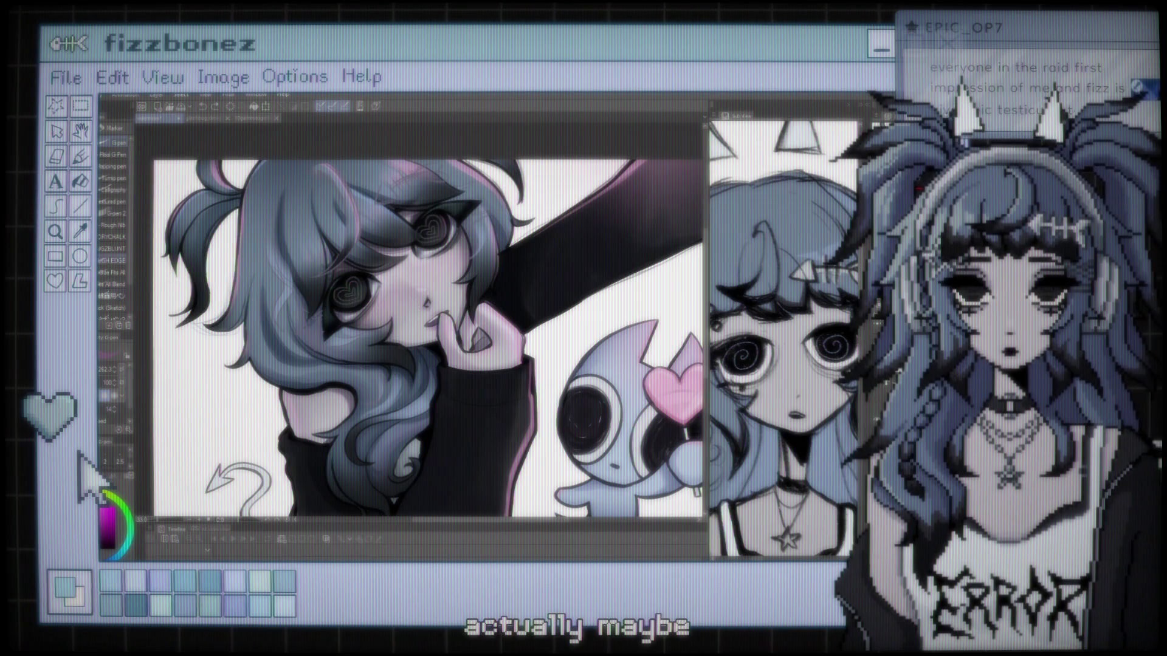
Select the airbrush and center the view on the upper eye and hair sketch above it.
key(b)
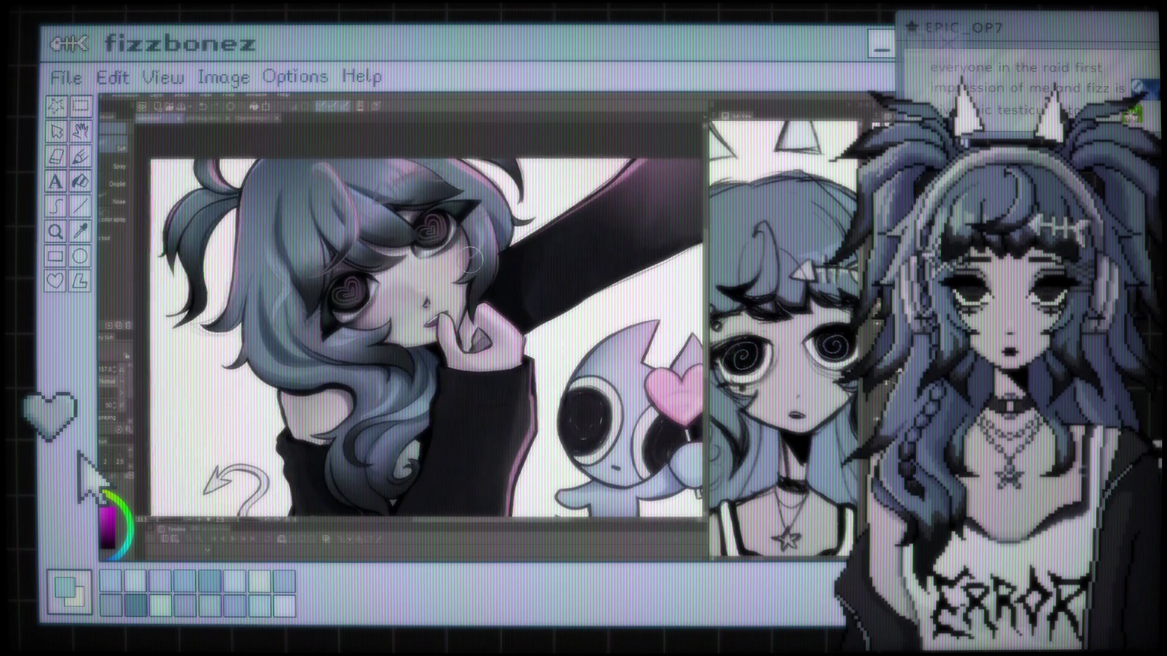
scroll(470, 260, up, 2)
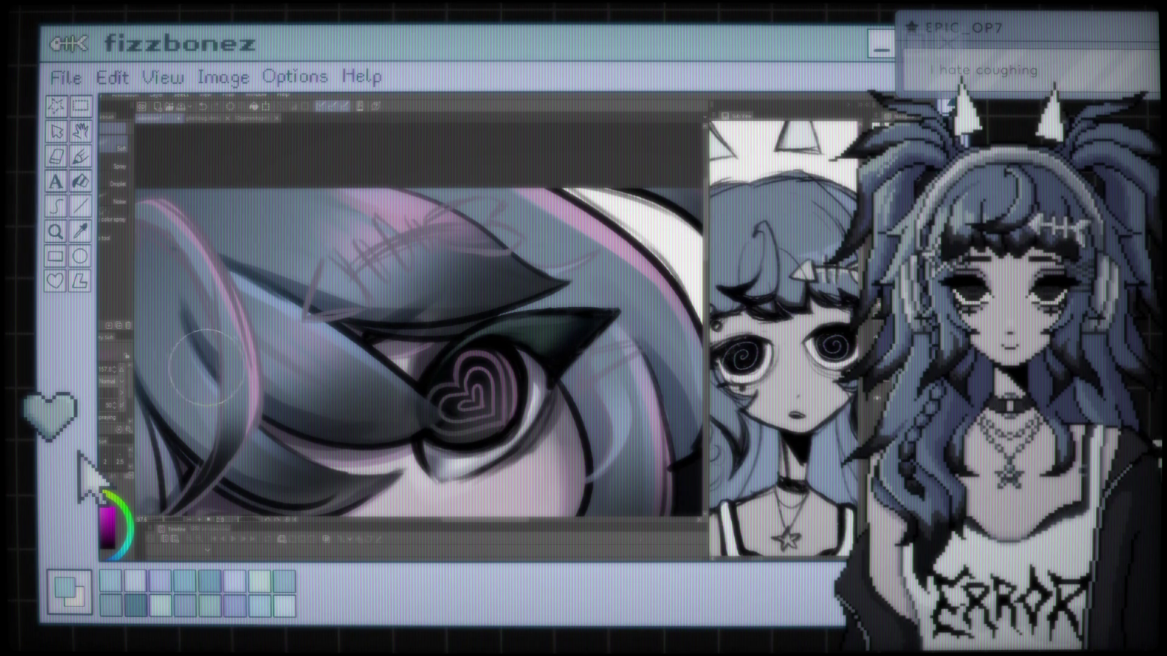
drag(336, 381, 344, 348)
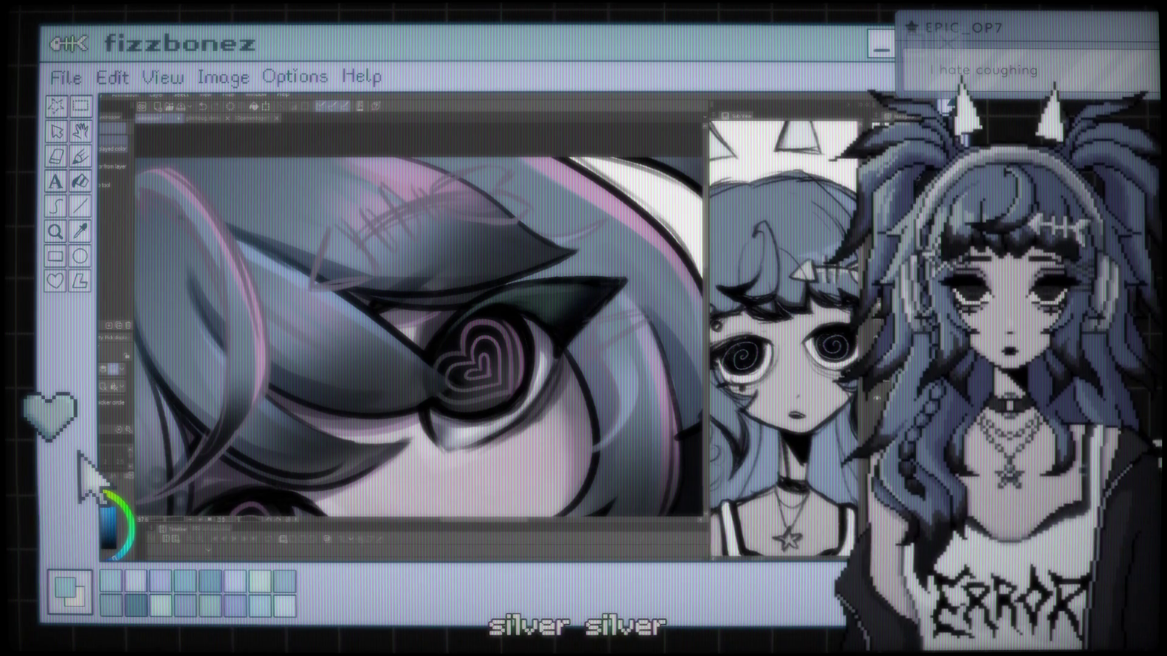
Paint a light grey stroke over the hair spike sketch above the upper eye.
key(b)
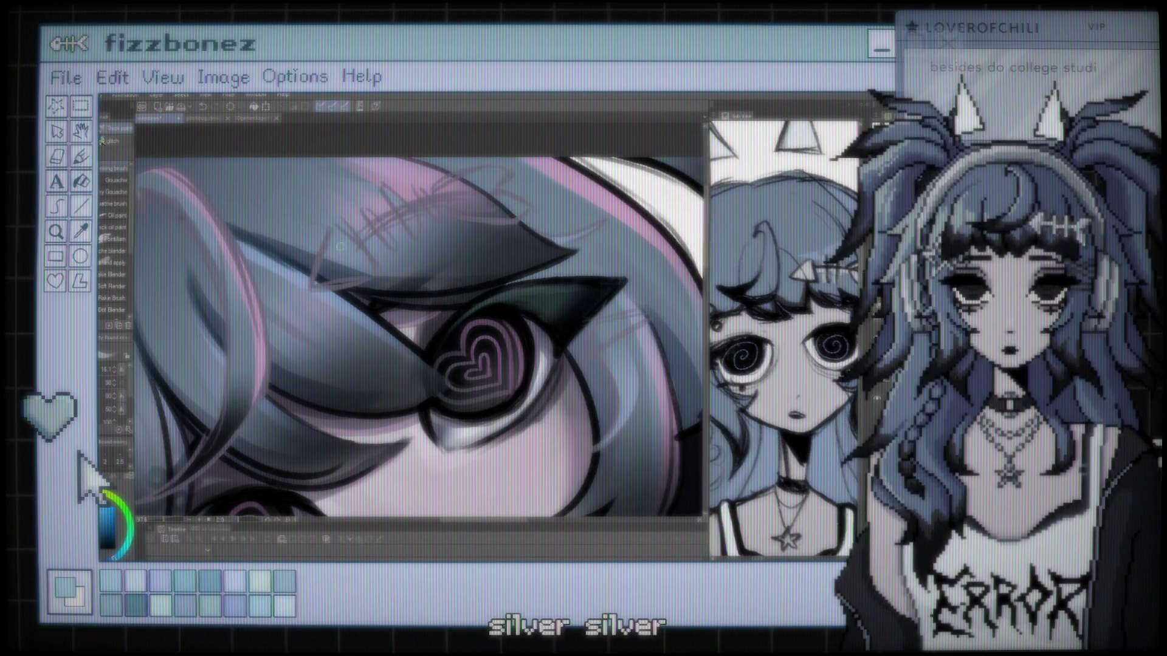
mouse_move(331, 280)
mouse_down()
mouse_move(364, 269)
mouse_move(359, 249)
mouse_up()
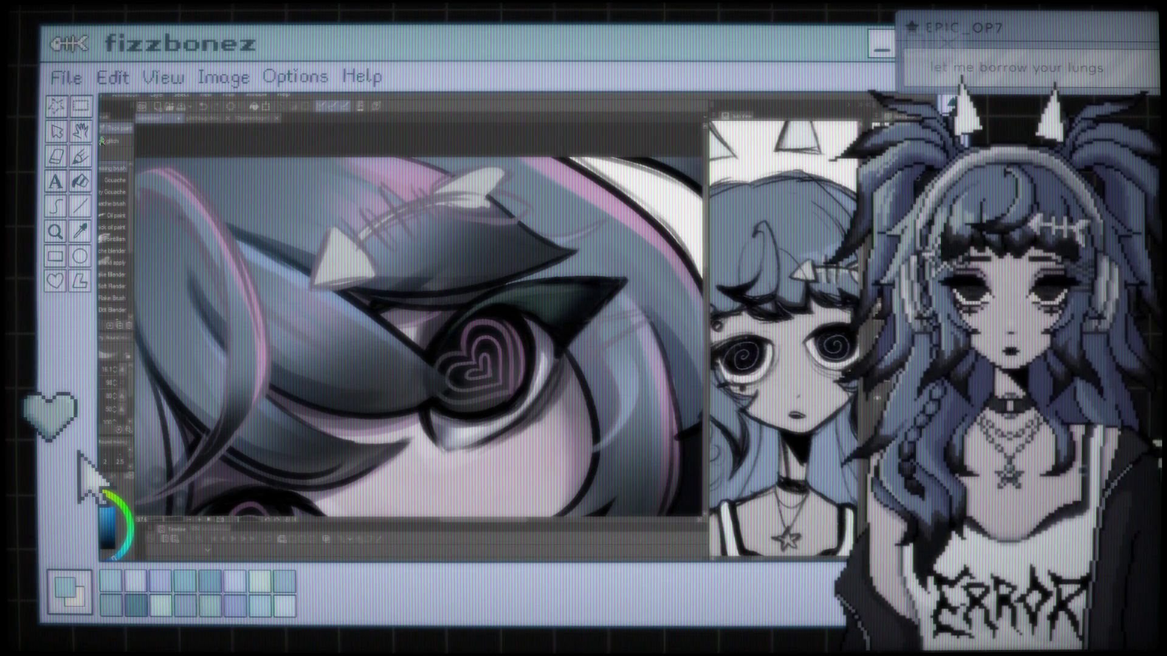
scroll(648, 254, up, 1)
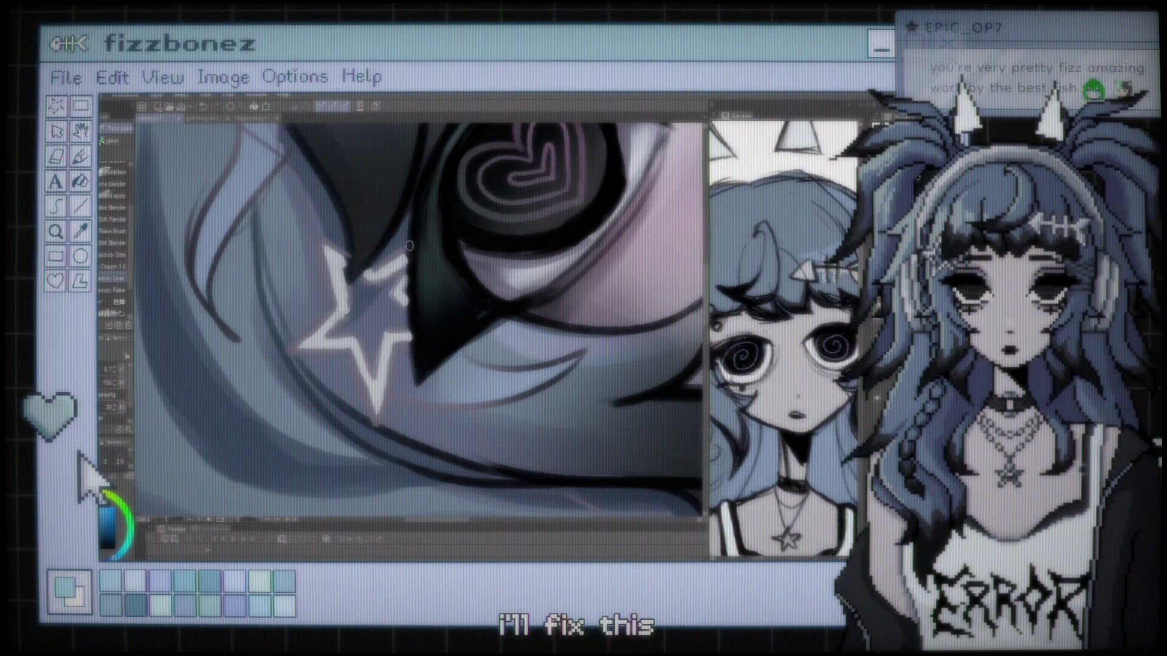
Render the fishbone clip on the upper hair and a white star outline near the lower eye.
scroll(401, 242, down, 5)
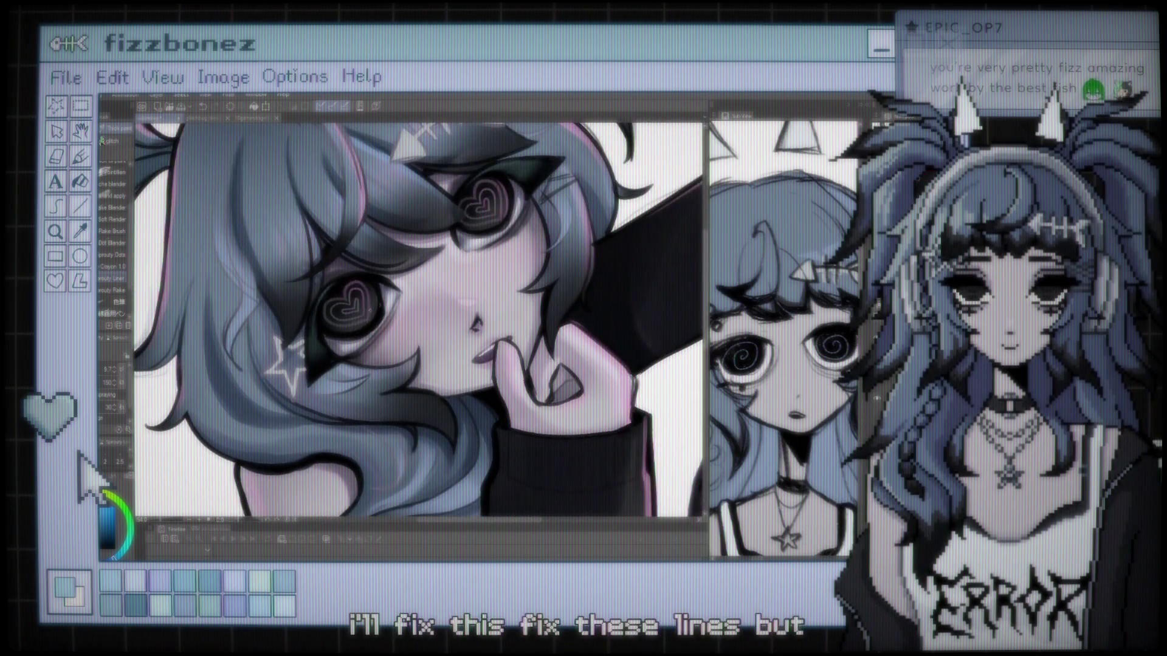
scroll(473, 285, down, 5)
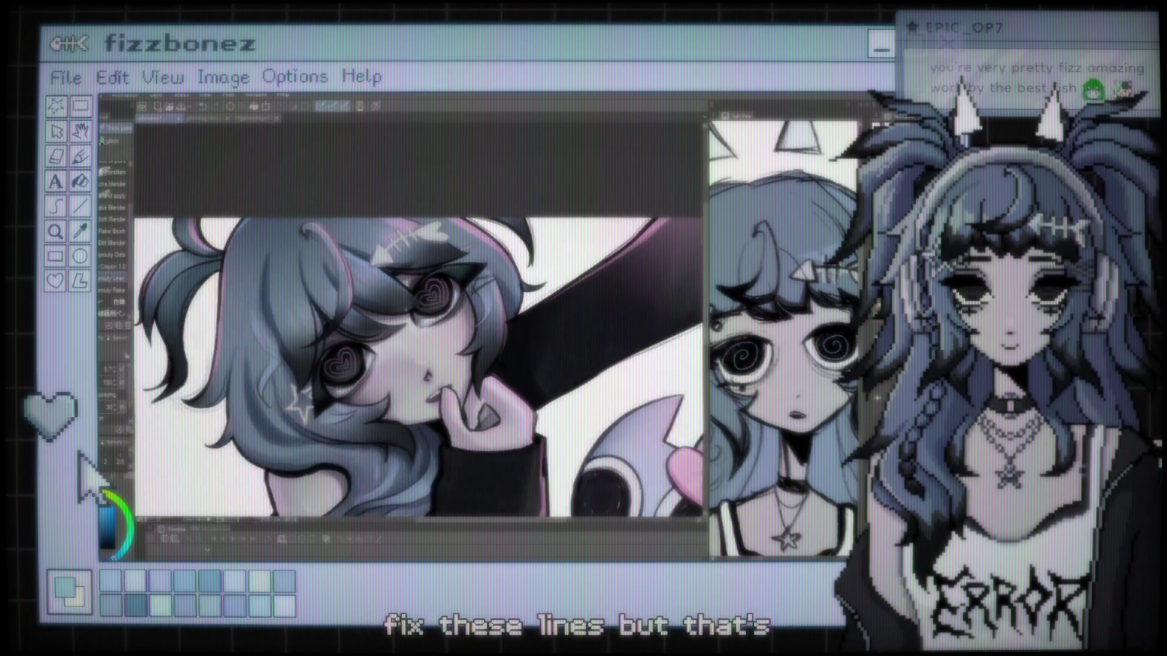
scroll(419, 358, down, 5)
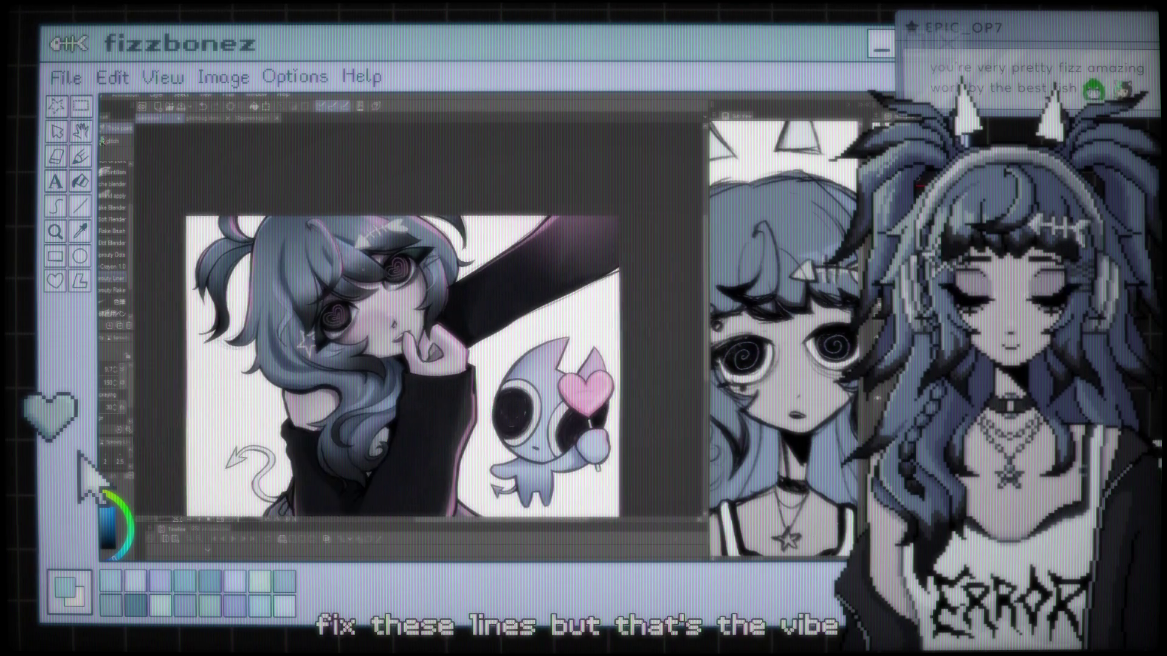
scroll(419, 316, up, 2)
scroll(437, 334, down, 2)
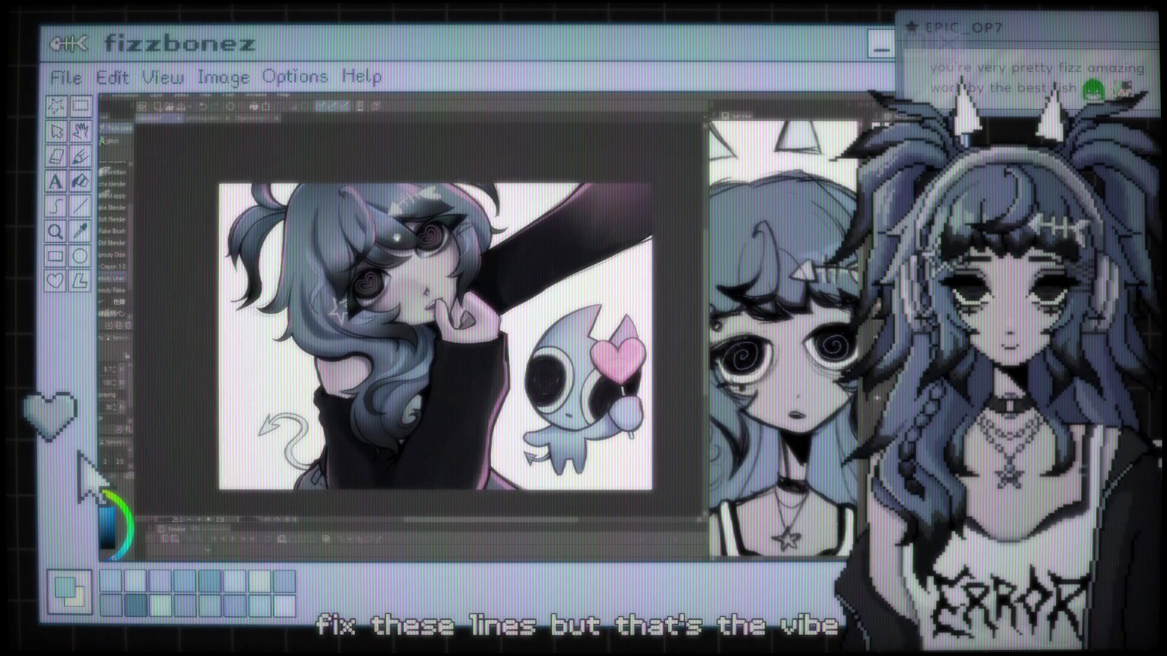
scroll(444, 346, up, 2)
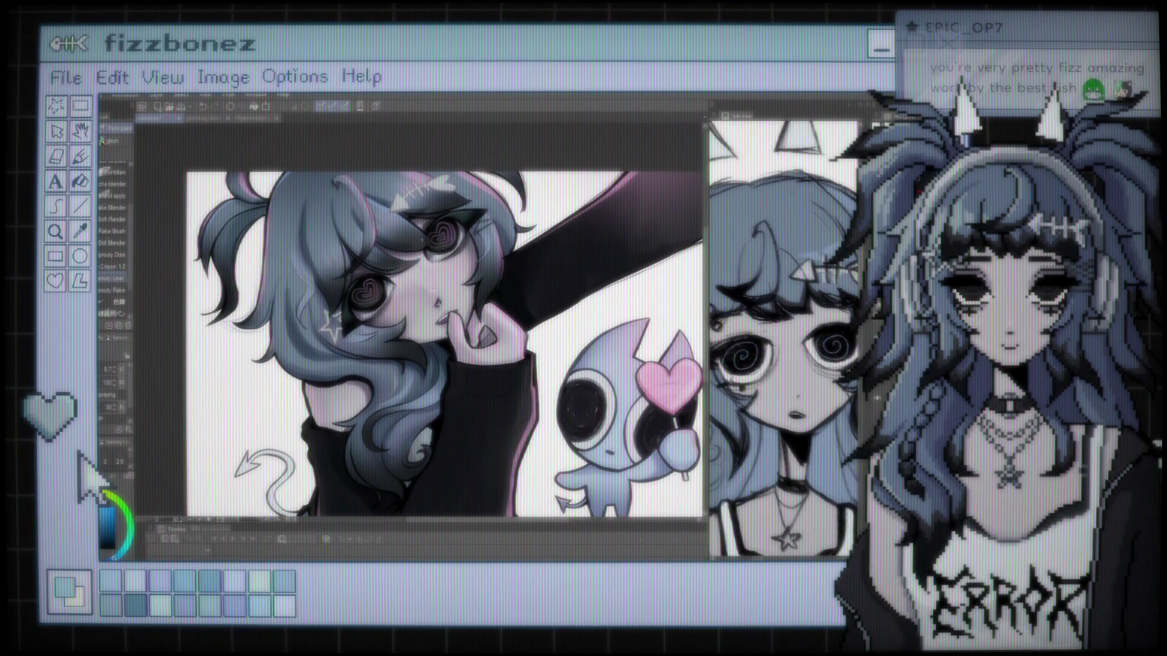
scroll(405, 235, up, 4)
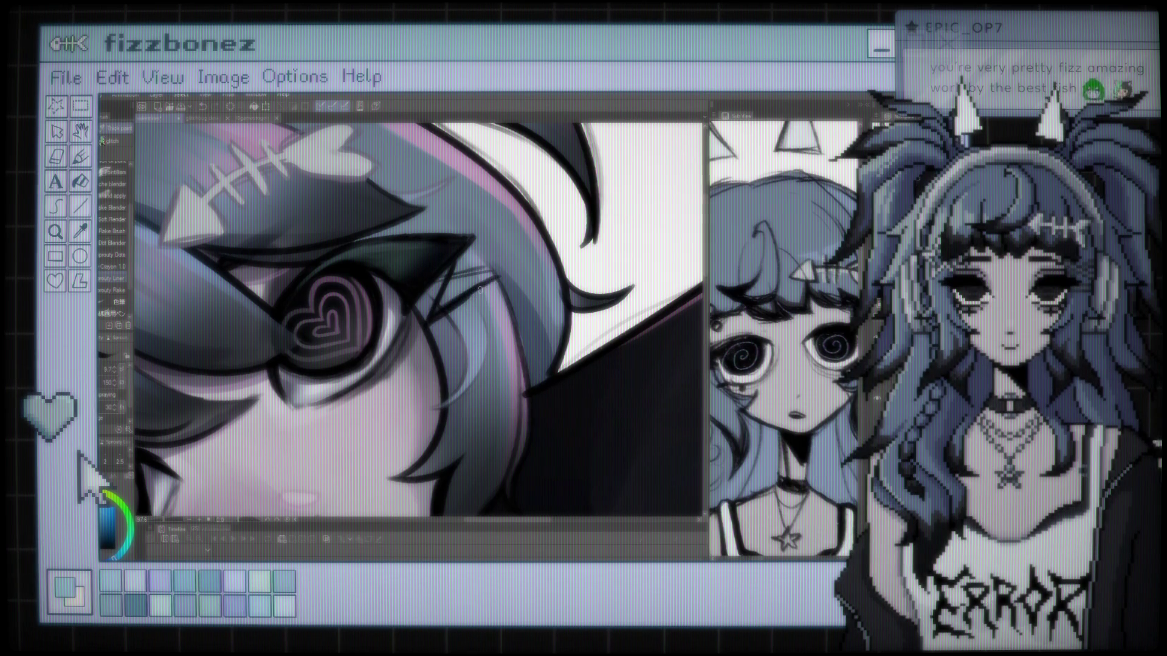
Draw one dark lash stroke beside the upper eye's outer corner, then zoom to check it.
drag(449, 282, 490, 269)
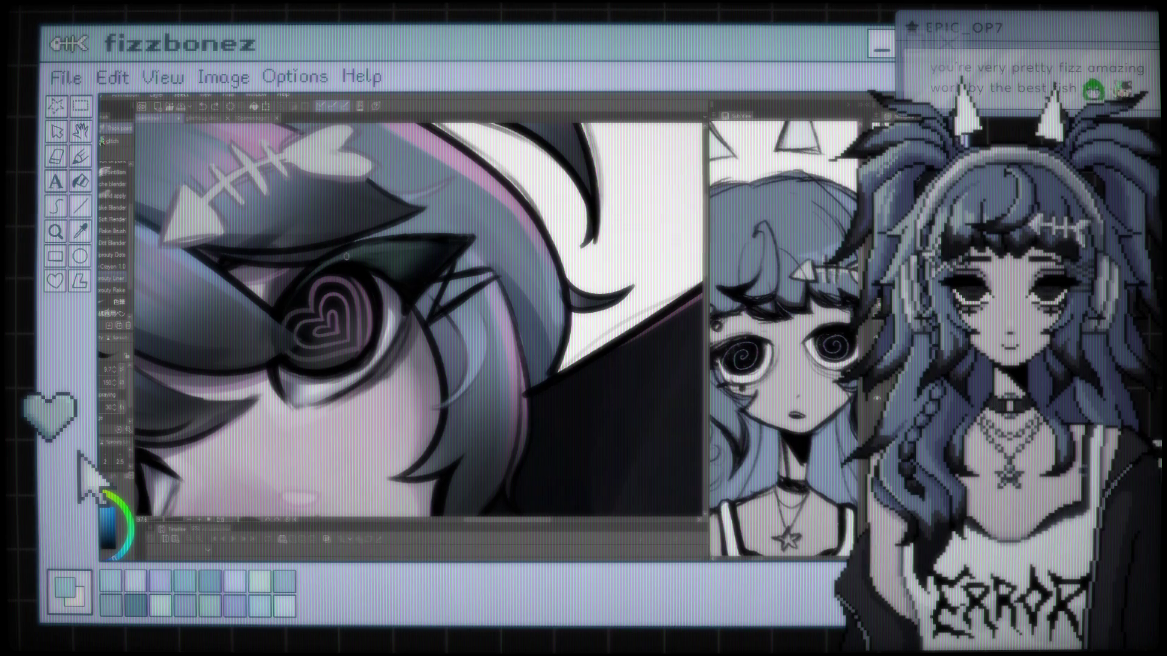
scroll(345, 256, down, 5)
scroll(465, 267, down, 2)
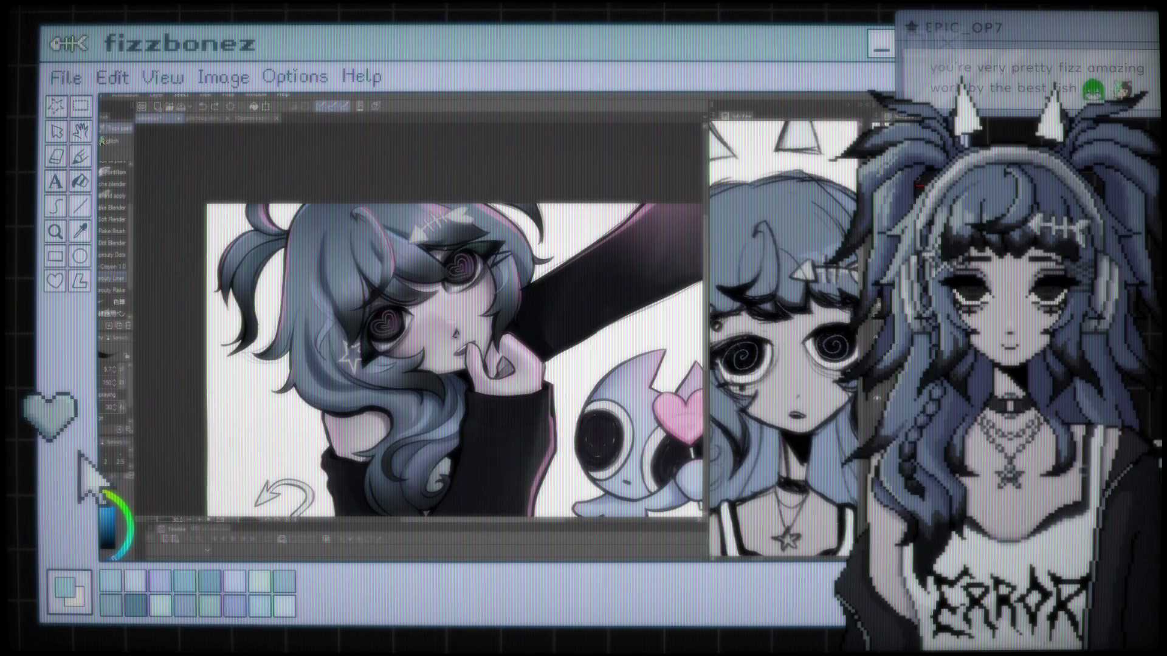
scroll(419, 340, up, 1)
scroll(419, 340, down, 3)
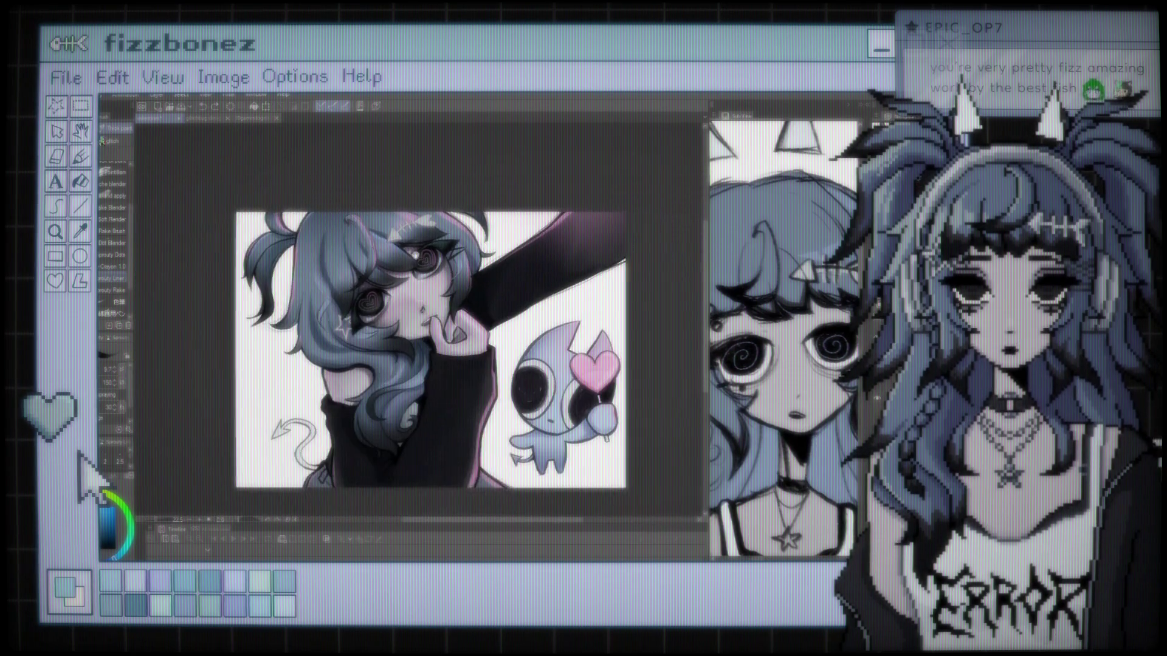
scroll(419, 341, up, 2)
scroll(420, 340, up, 3)
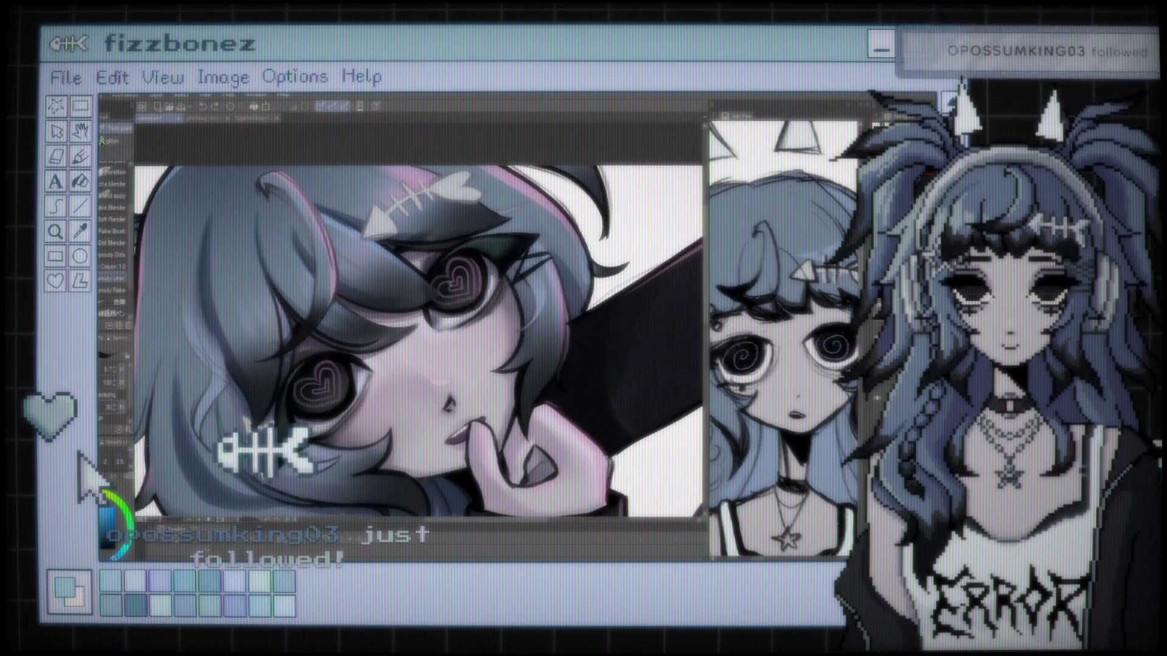
Zoom in on the close-up of the girl's upper heart-shaped eye.
scroll(432, 298, up, 2)
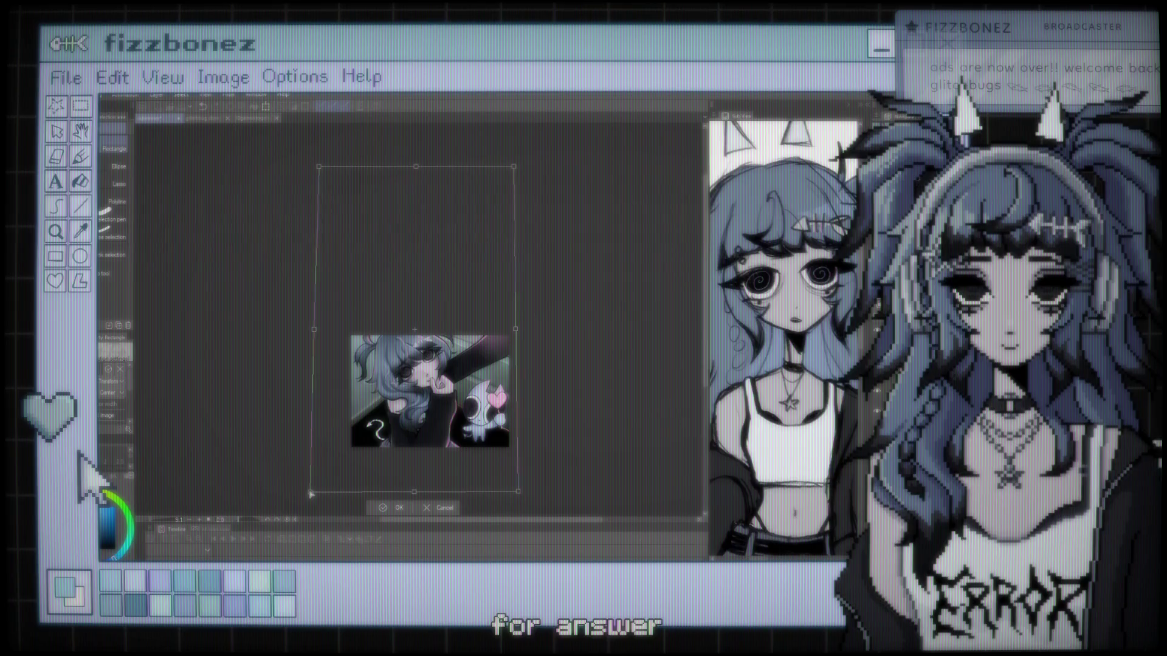
Nudge the pasted image down, scale it up taller, and apply the transform.
drag(446, 294, 455, 291)
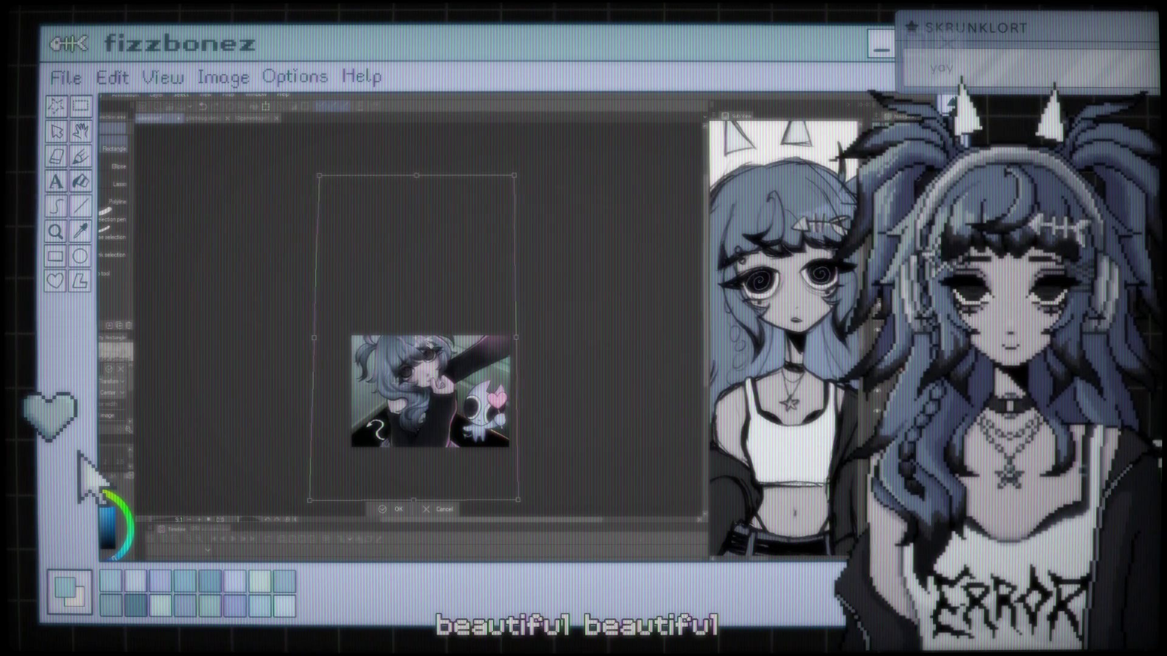
mouse_move(526, 314)
mouse_down()
mouse_move(578, 363)
mouse_move(529, 435)
mouse_up()
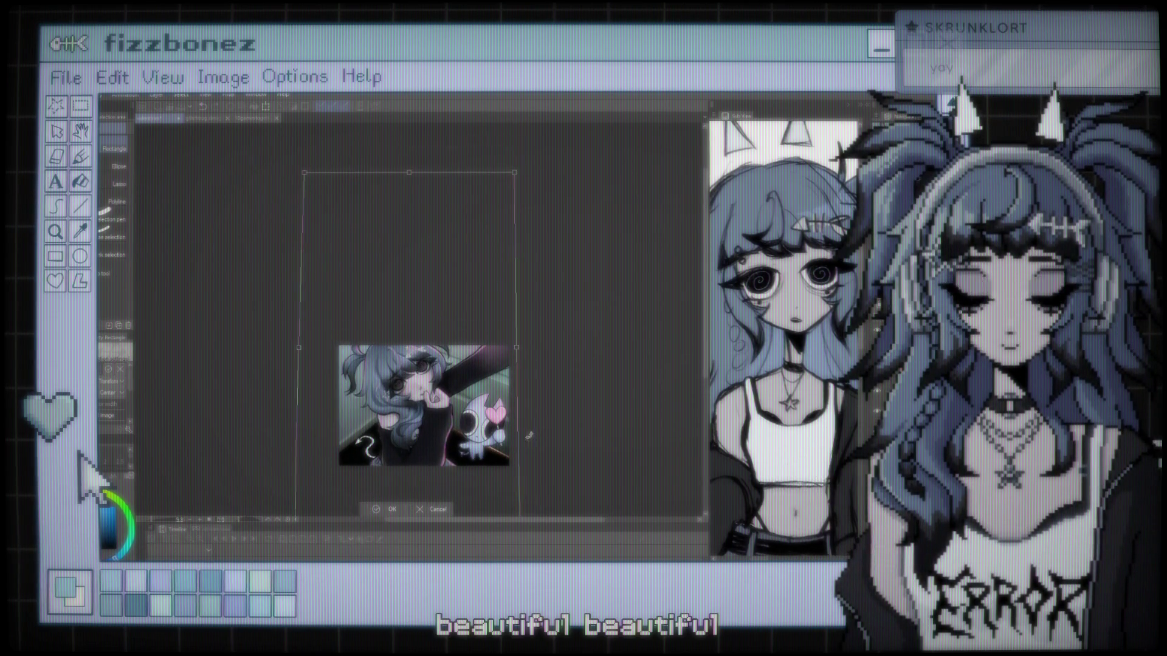
click(381, 510)
scroll(535, 314, up, 2)
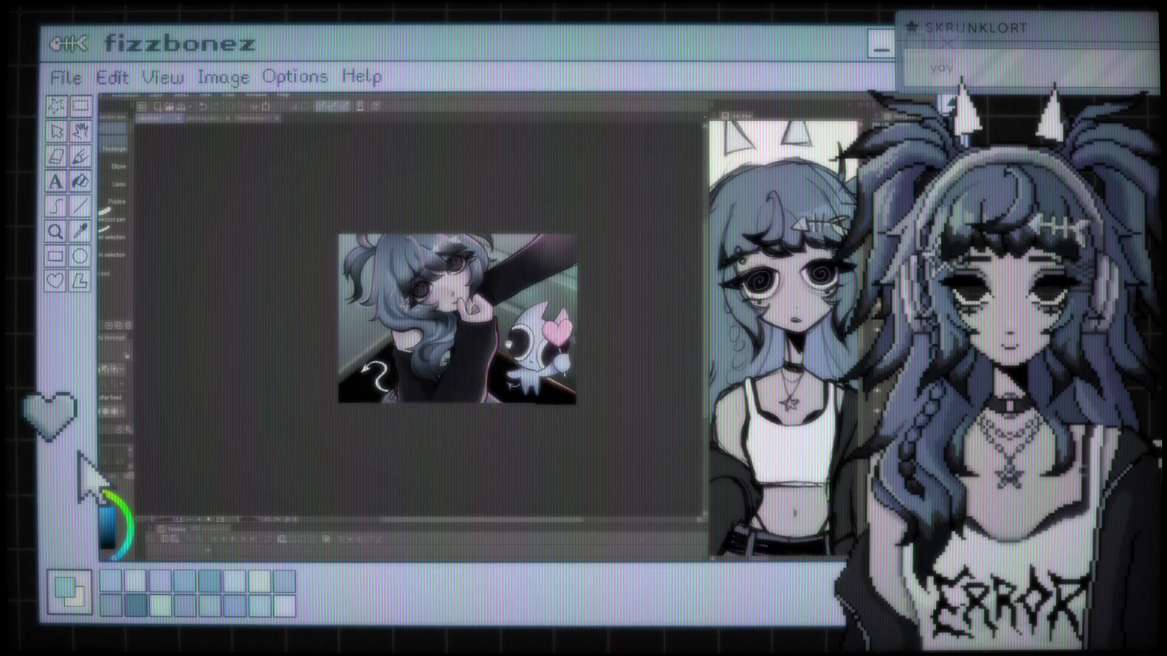
Pan the view, switch to the Brush, reveal the room-corner photo, and enlarge the brush to 262.3.
drag(554, 244, 510, 342)
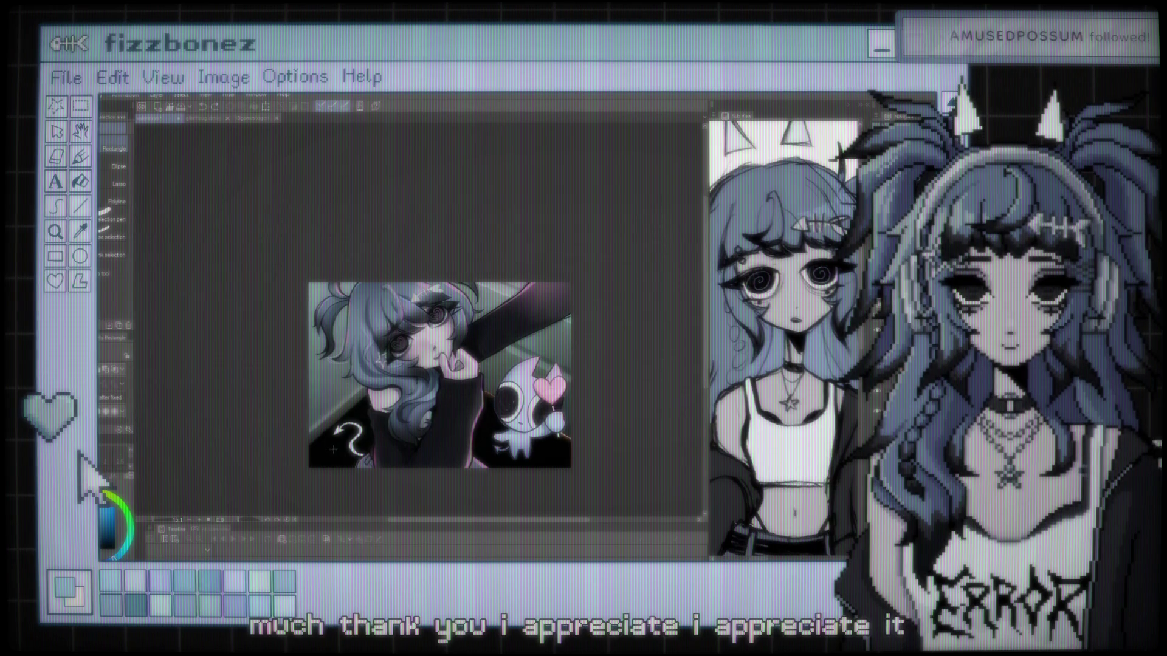
key(b)
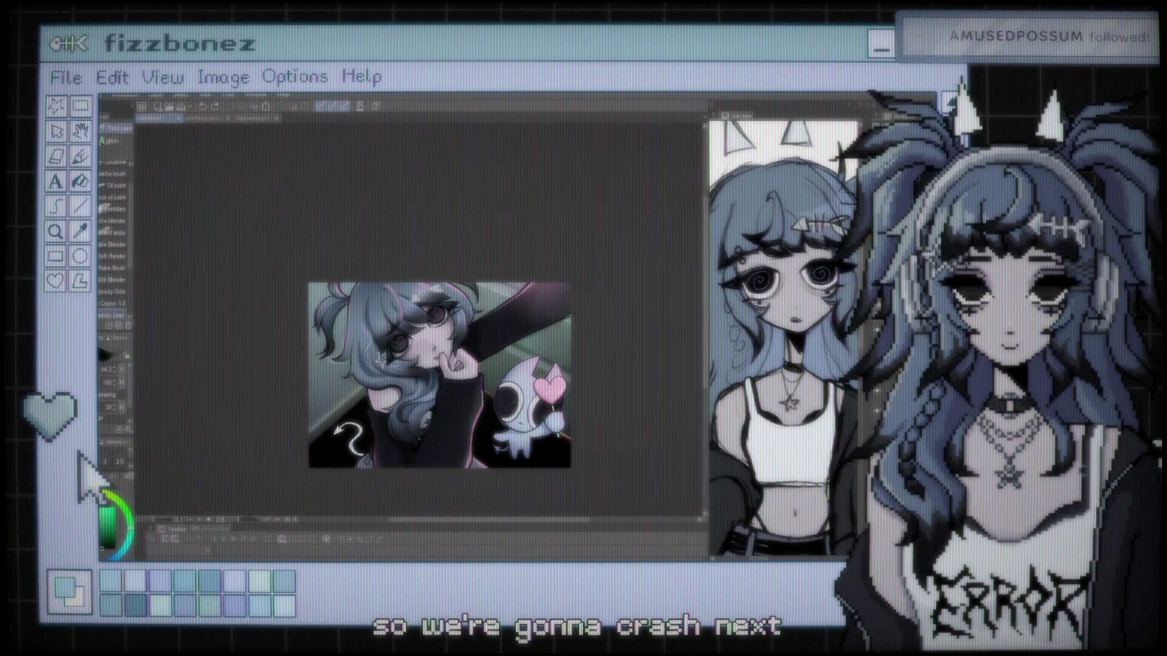
key(ctrl+1)
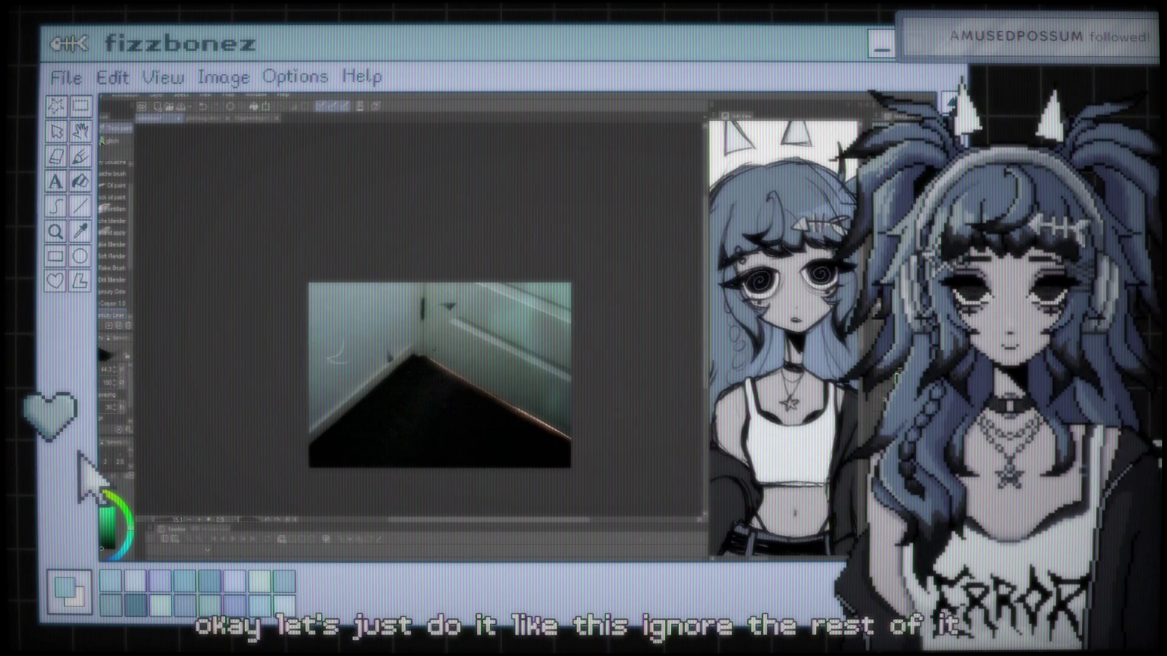
drag(417, 320, 425, 320)
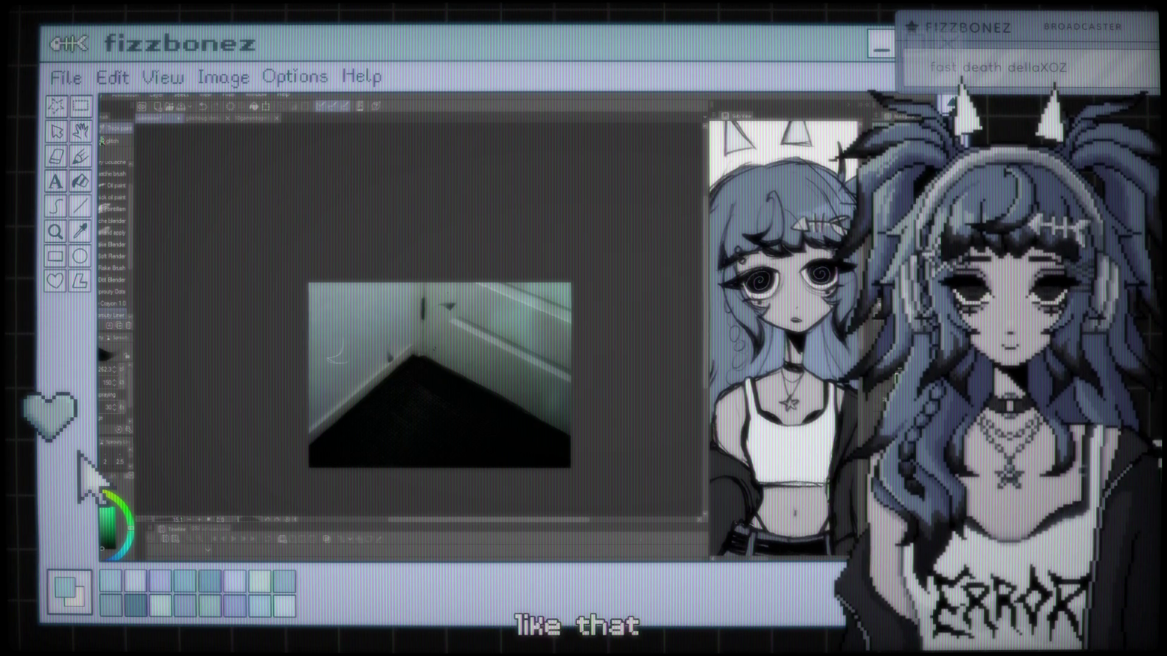
Zoom in on the room photo and pick a blue paint colour.
scroll(413, 411, up, 1)
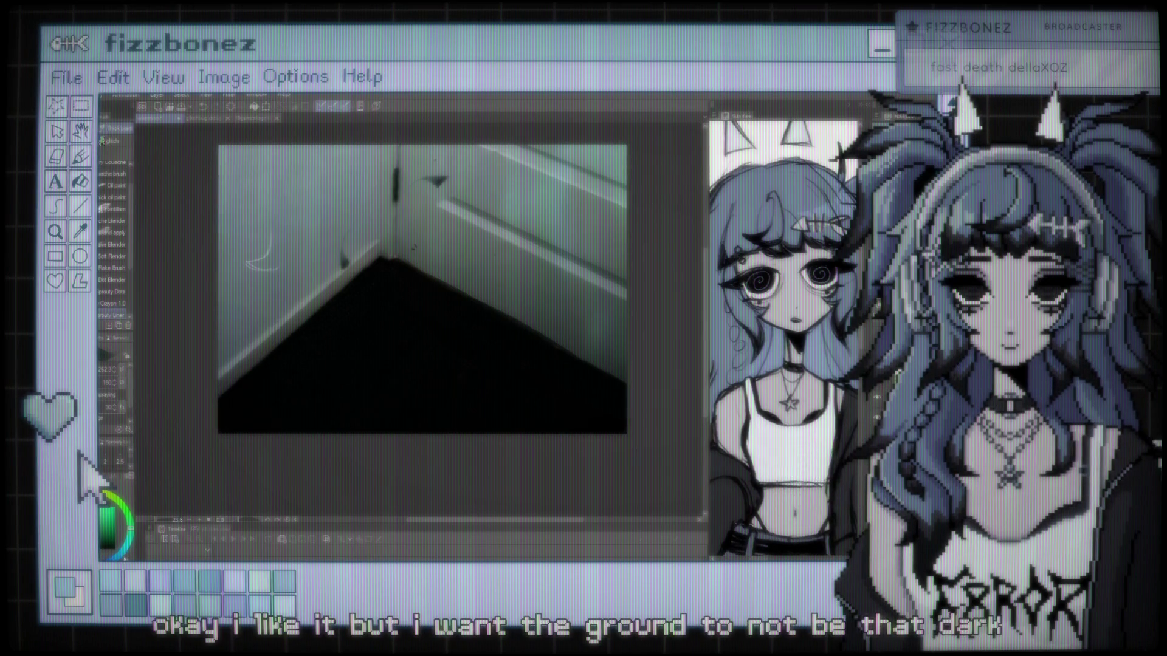
alt+click(343, 337)
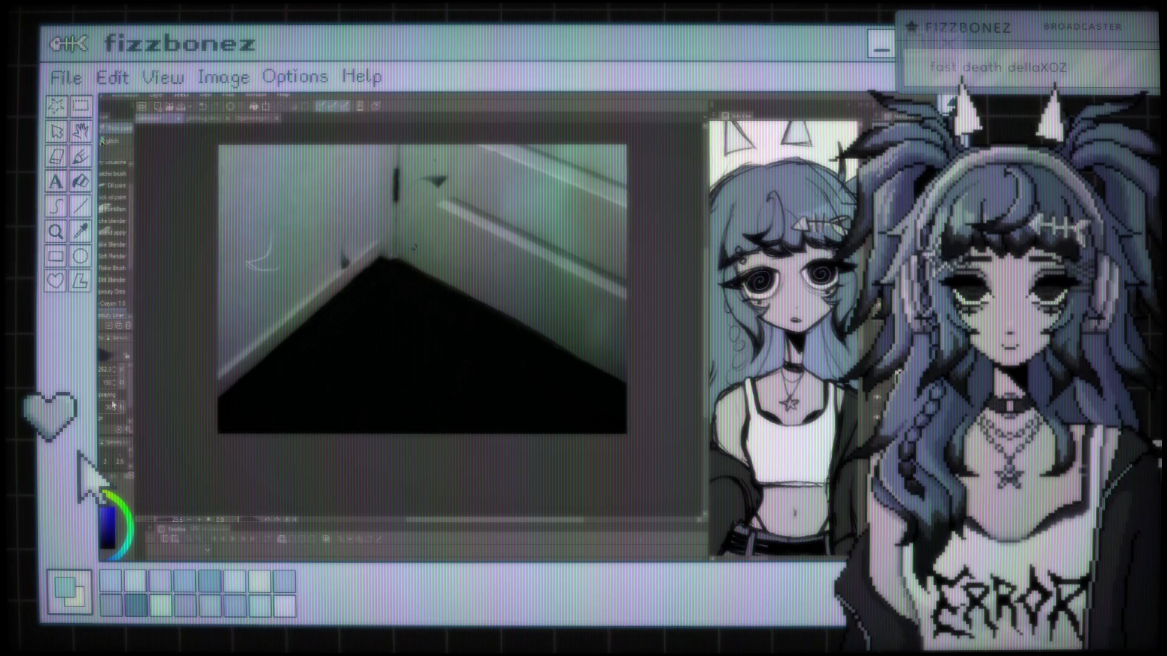
Test purple strokes along the floor and baseboard at different brush sizes, undoing them.
drag(344, 336, 240, 417)
key(ctrl+z)
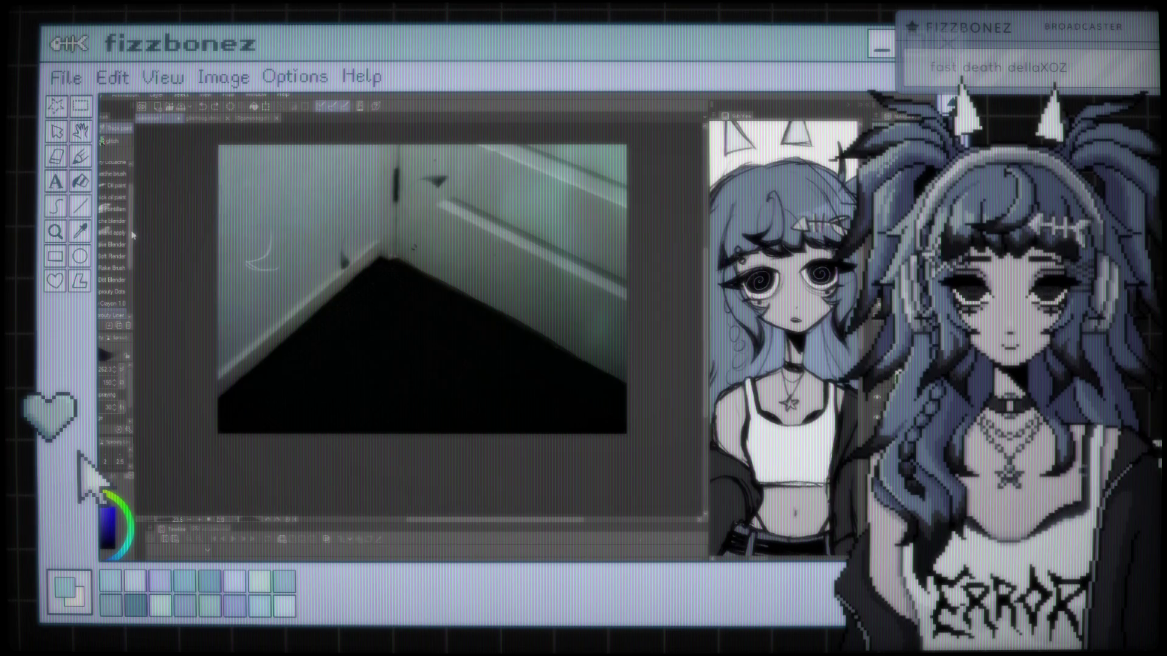
scroll(114, 225, up, 2)
drag(112, 369, 129, 350)
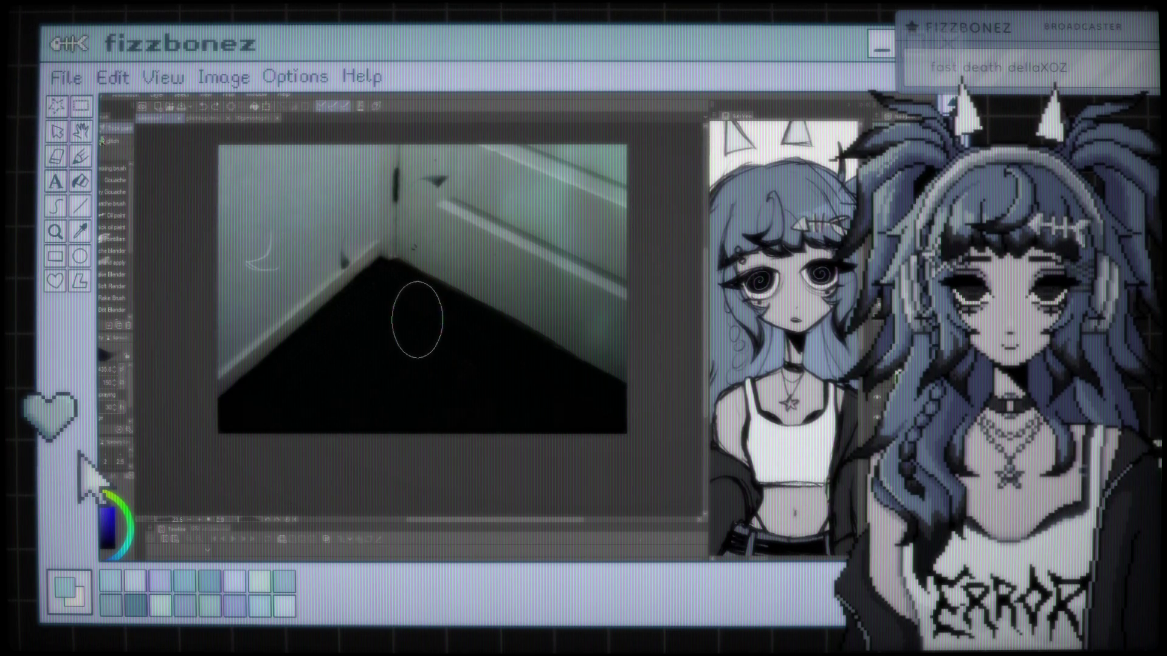
drag(274, 386, 332, 332)
drag(256, 395, 352, 326)
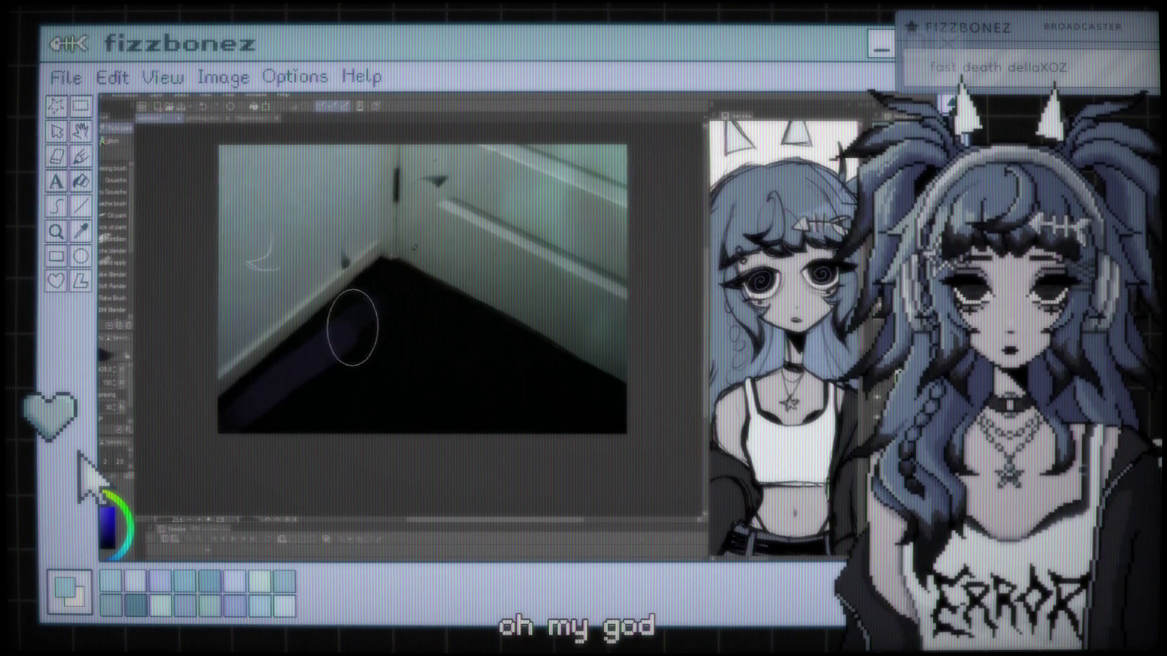
mouse_move(119, 368)
mouse_down()
mouse_move(105, 369)
mouse_move(121, 369)
mouse_up()
key(ctrl+z)
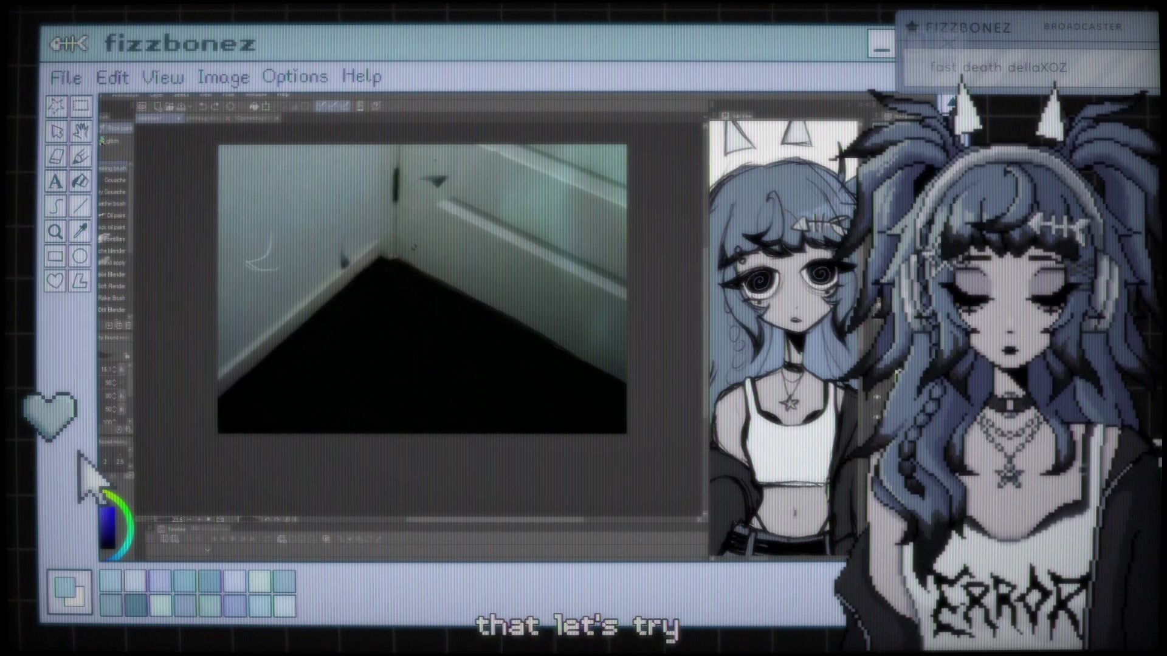
At brush size 435, paint purple across the dark floor, right baseboard and corner patch.
key(])
mouse_move(398, 332)
mouse_down()
mouse_move(367, 322)
mouse_move(247, 416)
mouse_up()
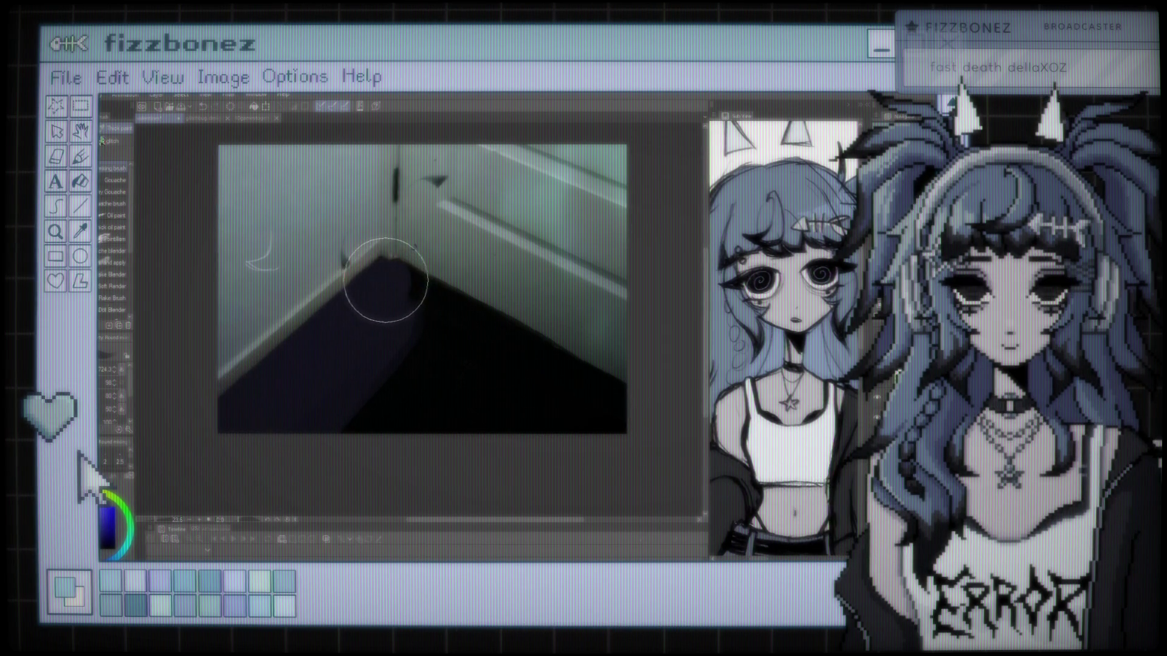
drag(409, 292, 586, 391)
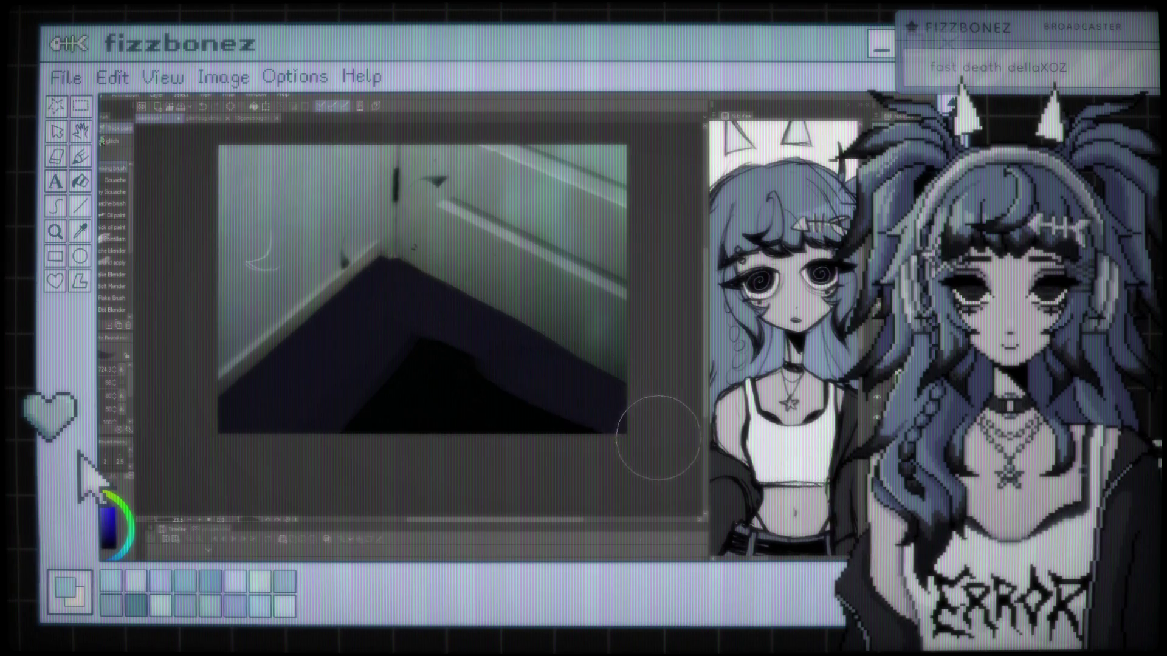
drag(411, 337, 547, 430)
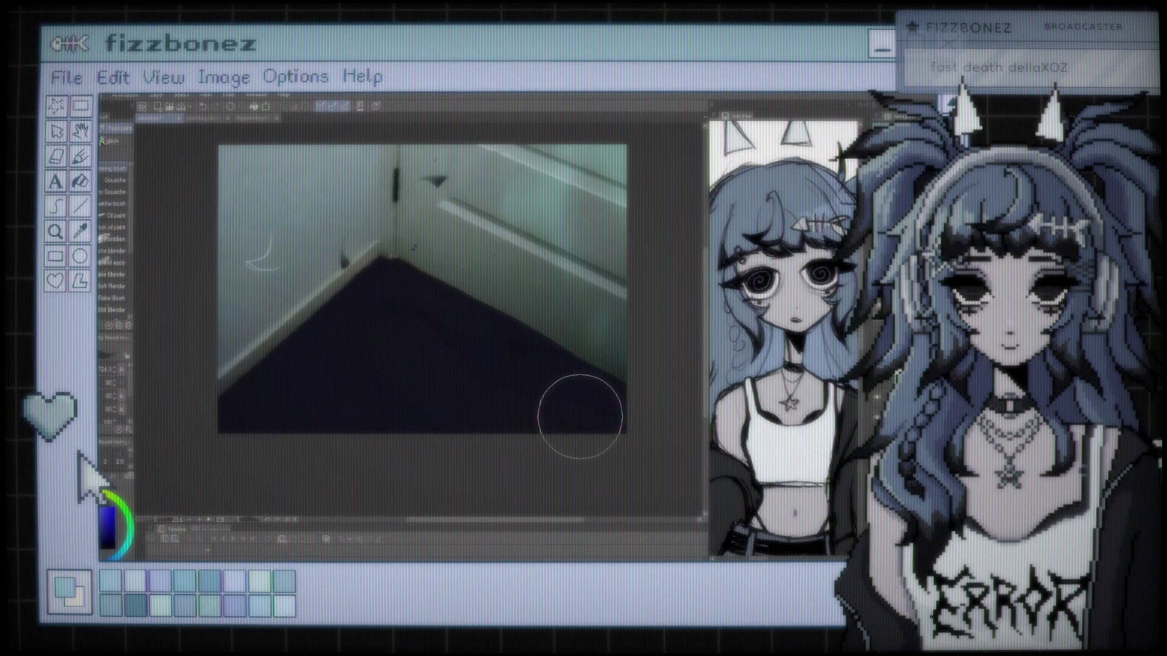
scroll(525, 383, down, 2)
scroll(463, 285, up, 3)
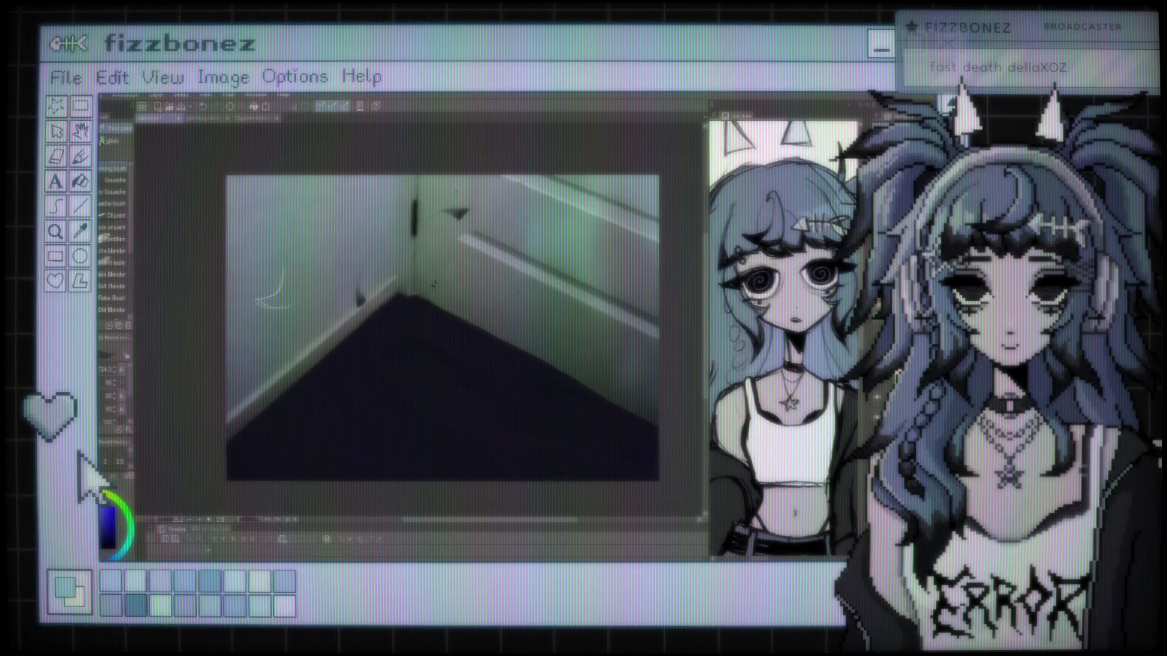
scroll(492, 328, up, 2)
scroll(493, 328, down, 4)
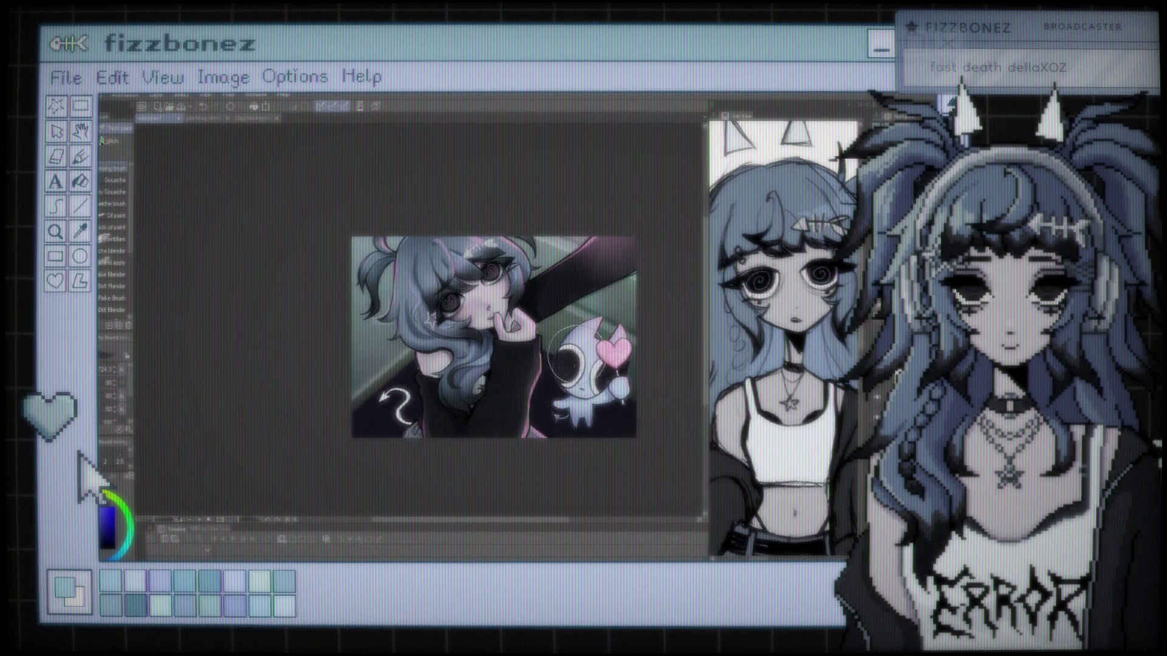
scroll(492, 328, up, 1)
scroll(493, 328, up, 3)
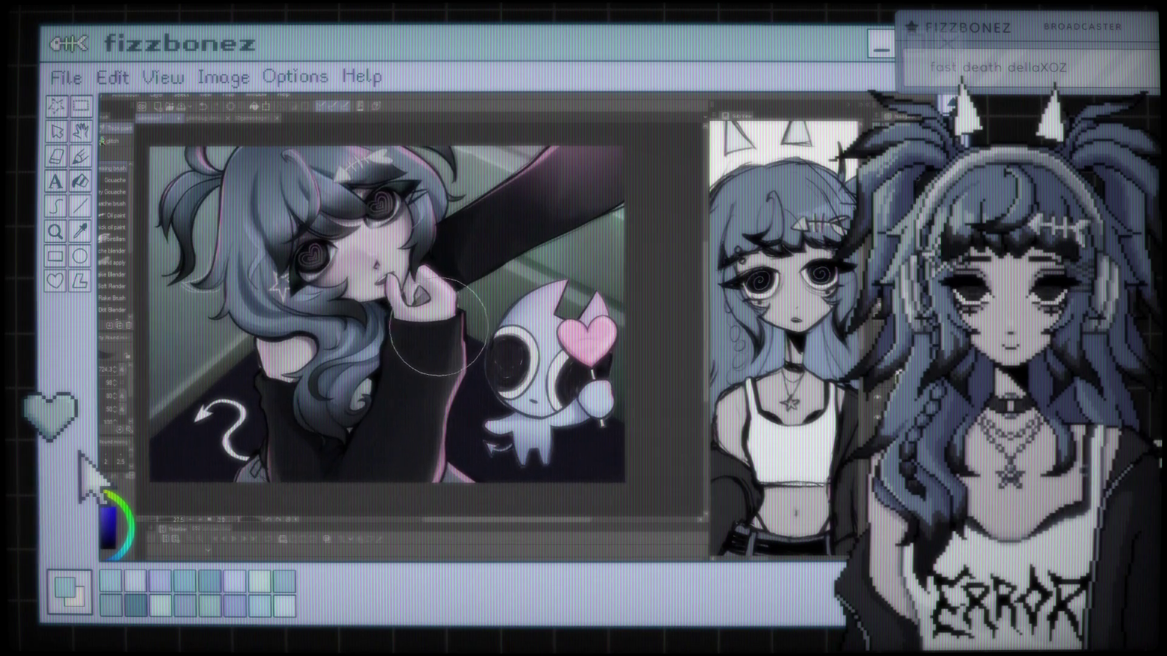
scroll(437, 337, down, 3)
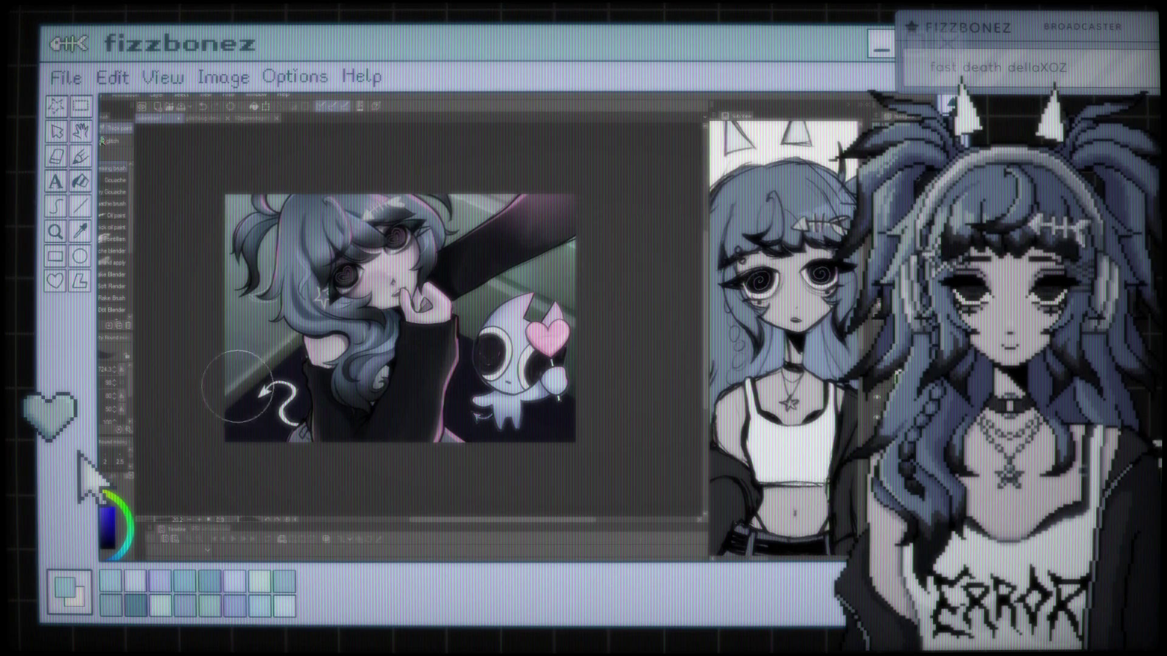
key(i)
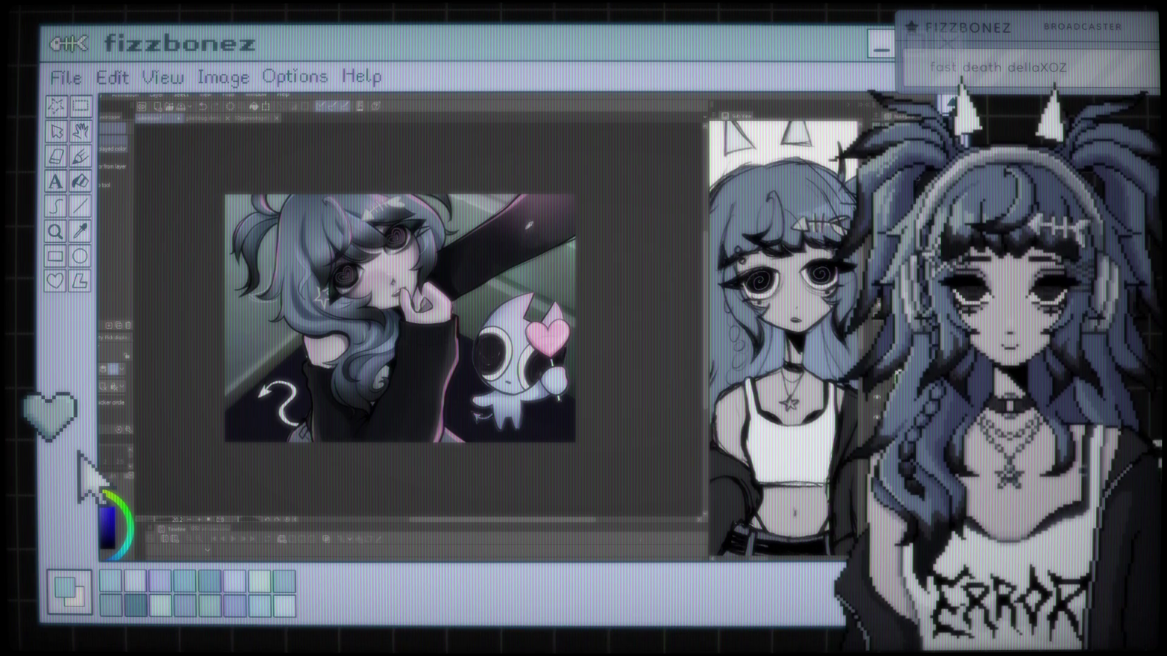
click(547, 334)
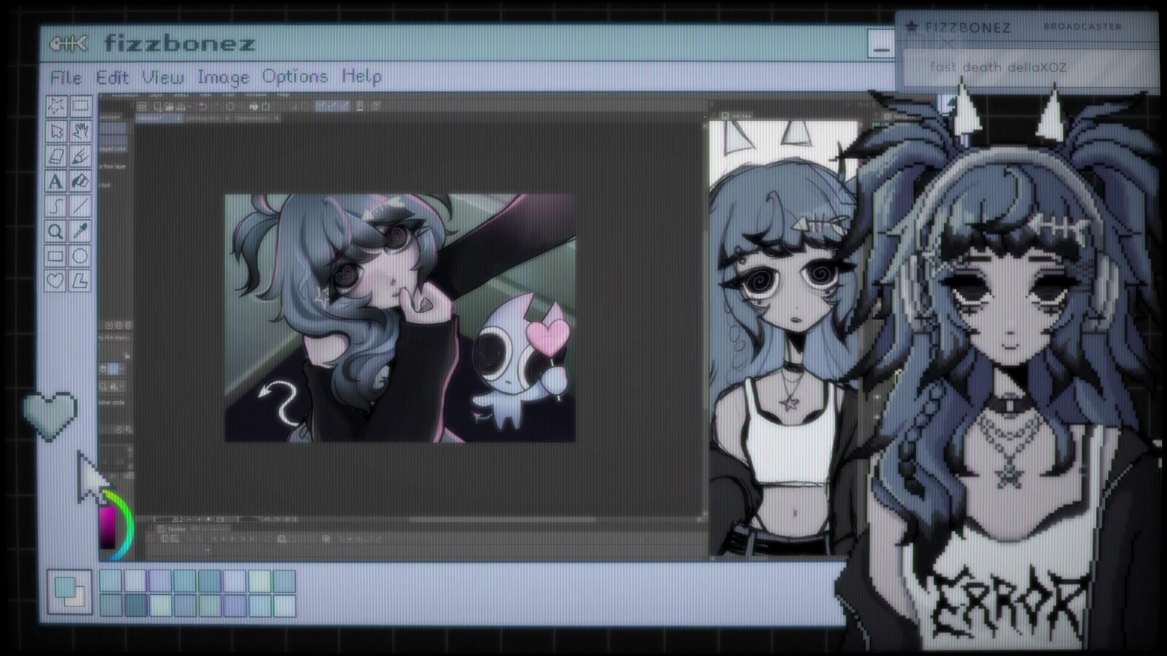
key(b)
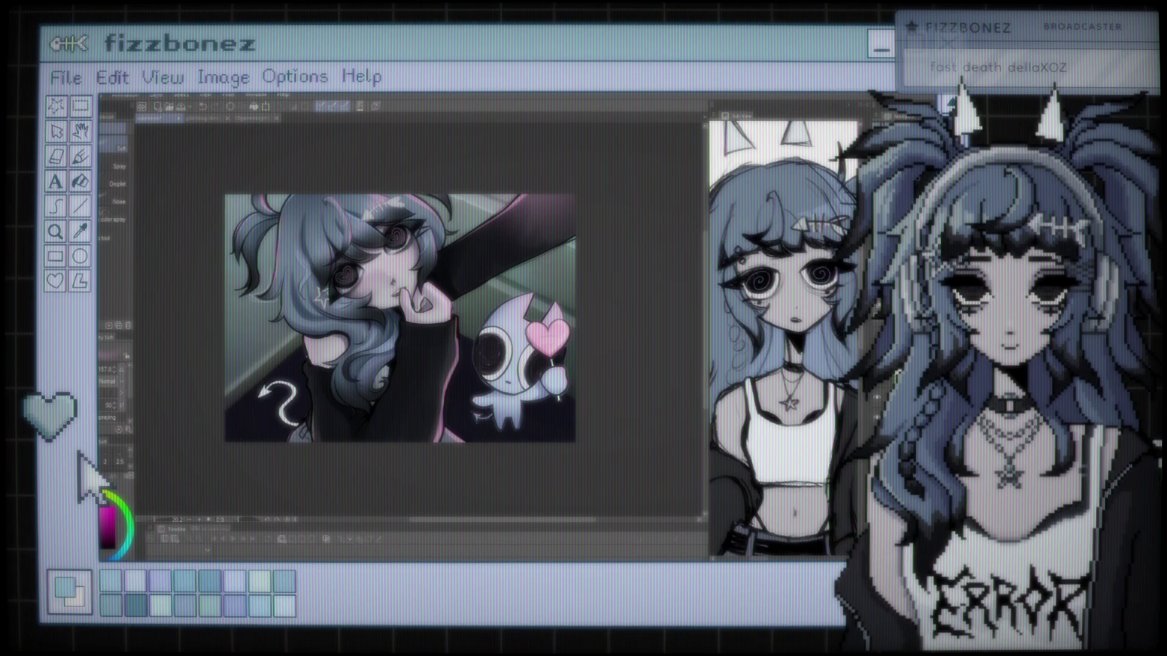
drag(418, 321, 453, 286)
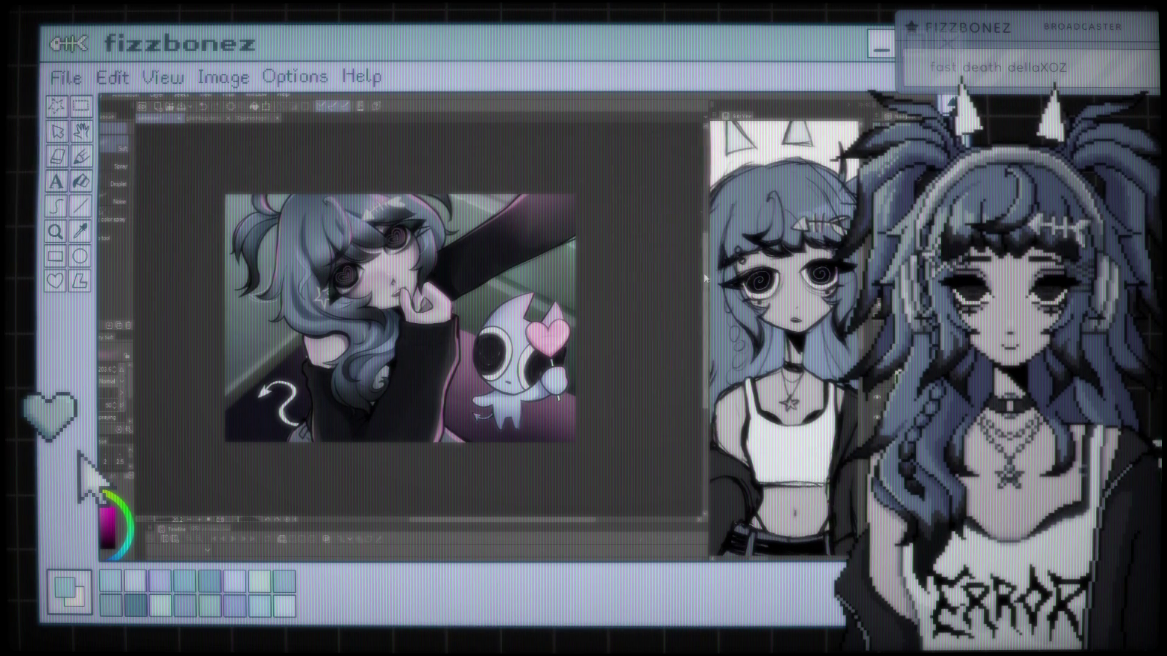
Flood the room background with pink using the Fill tool, then zoom out to the whole painting.
key(g)
click(516, 271)
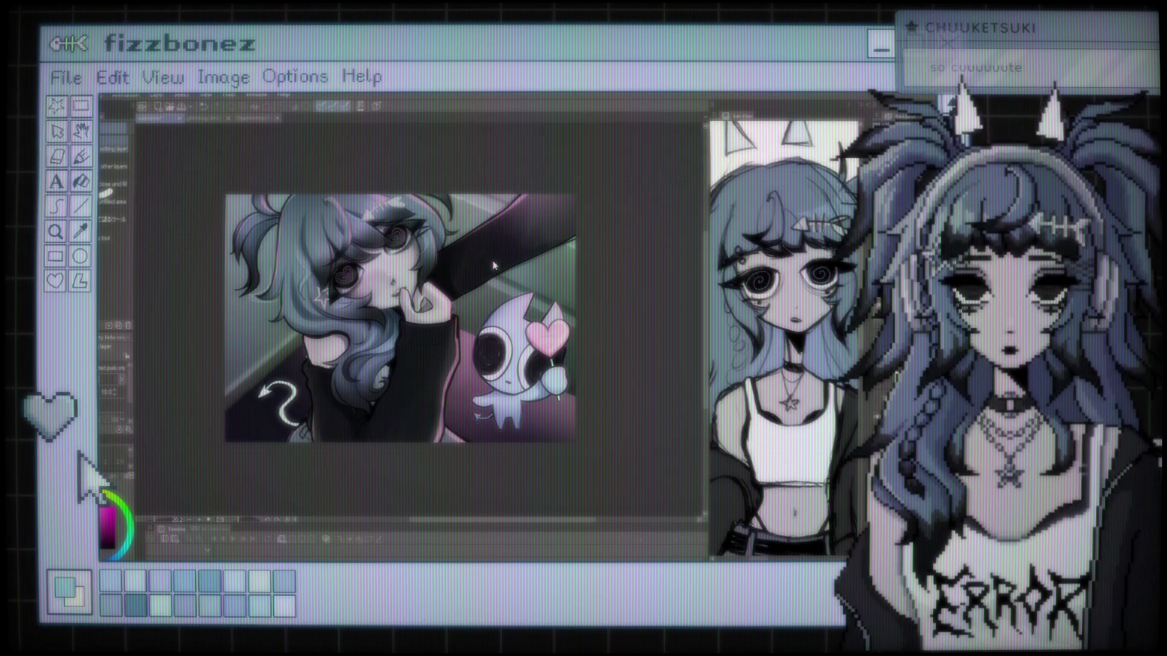
scroll(501, 325, up, 1)
scroll(440, 341, up, 2)
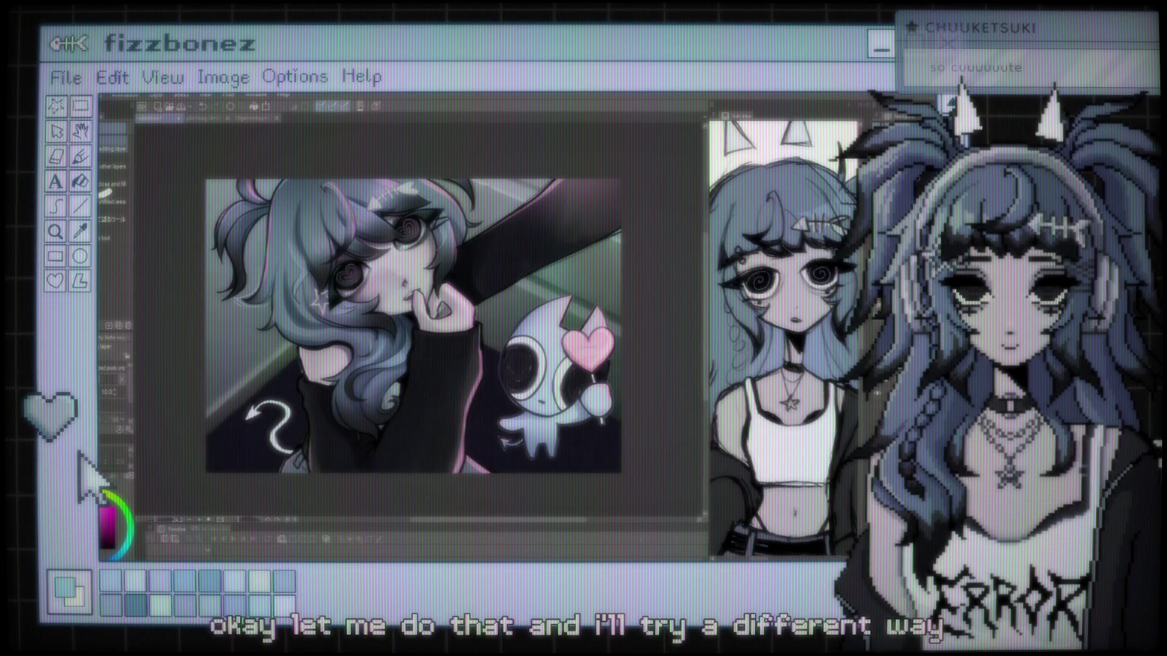
key(ctrl+minus)
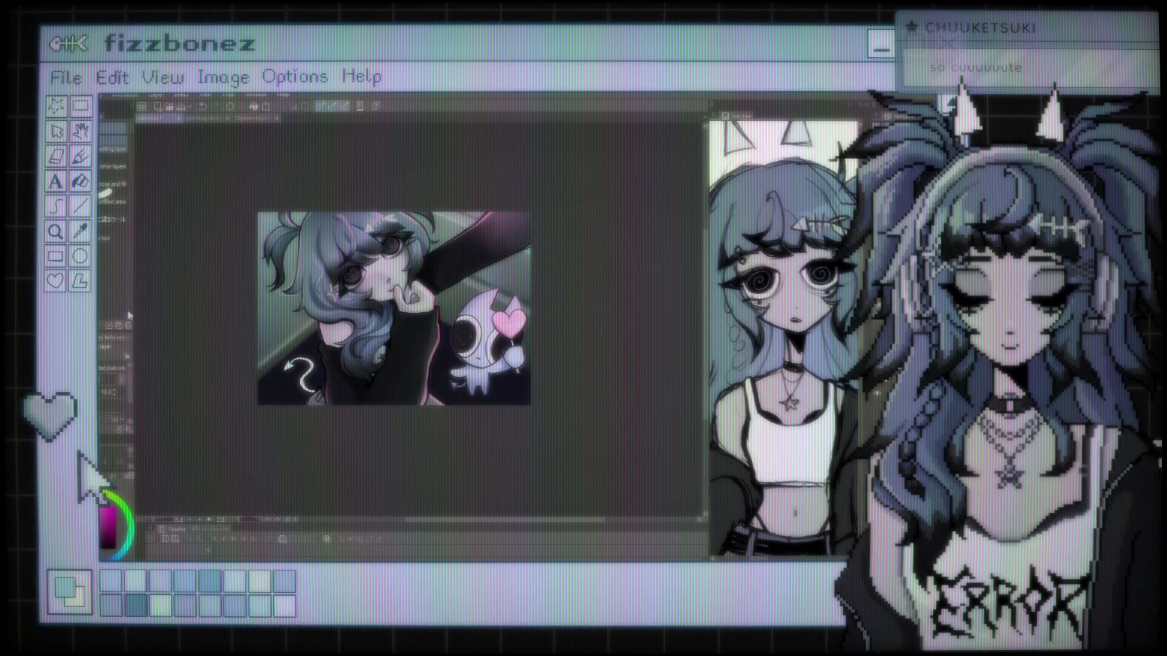
Switch to the Airbrush and undo the pink background fill.
key(b)
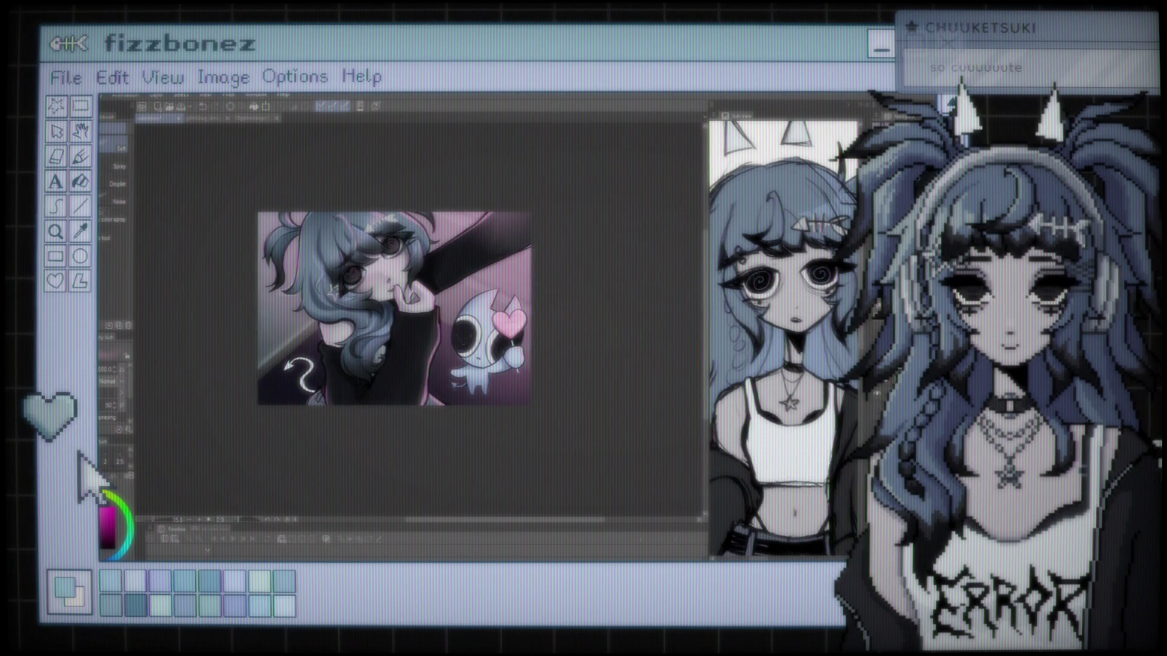
key(ctrl+z)
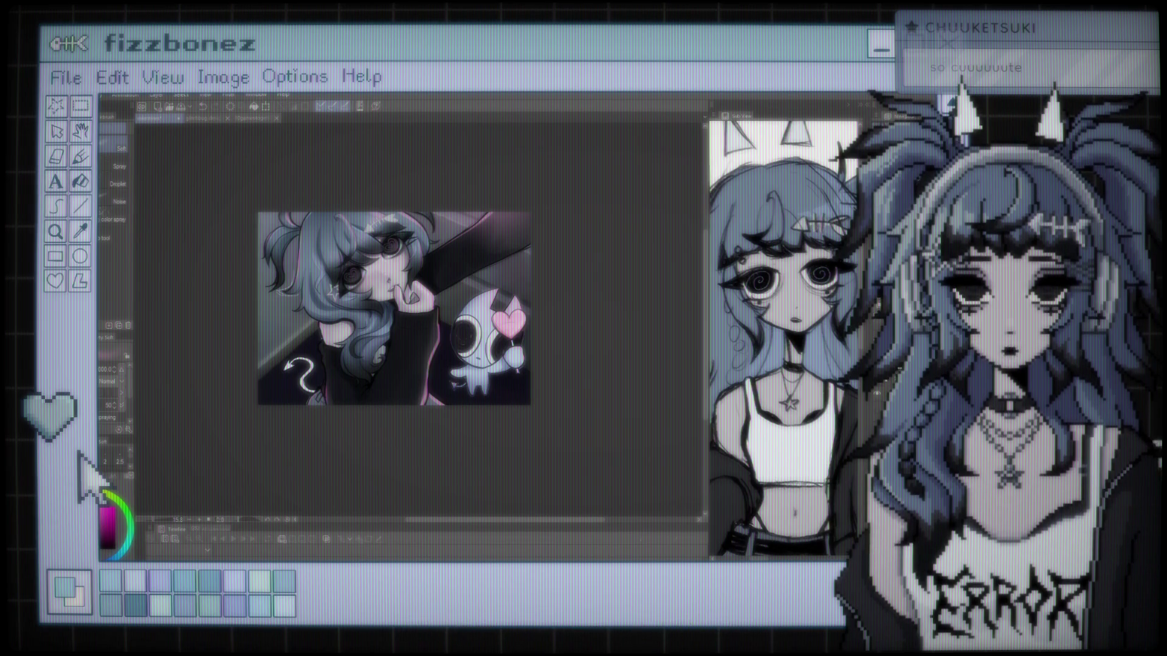
scroll(517, 299, up, 3)
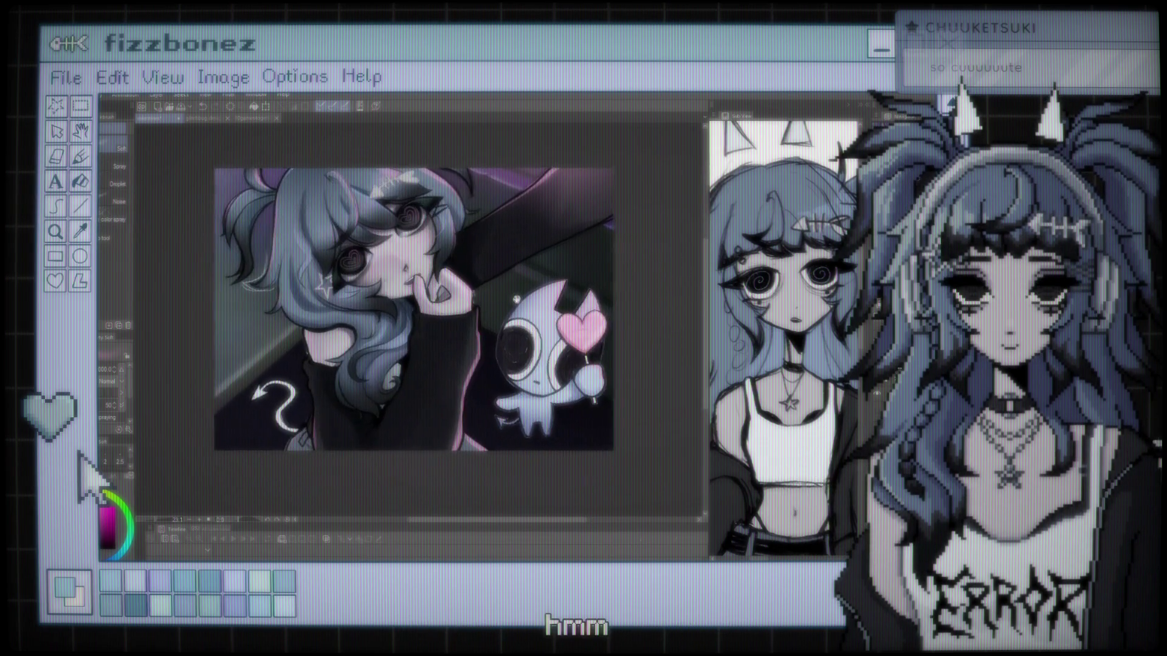
Zoom in and out on the background behind the ghost and upper-left corner.
scroll(516, 299, up, 1)
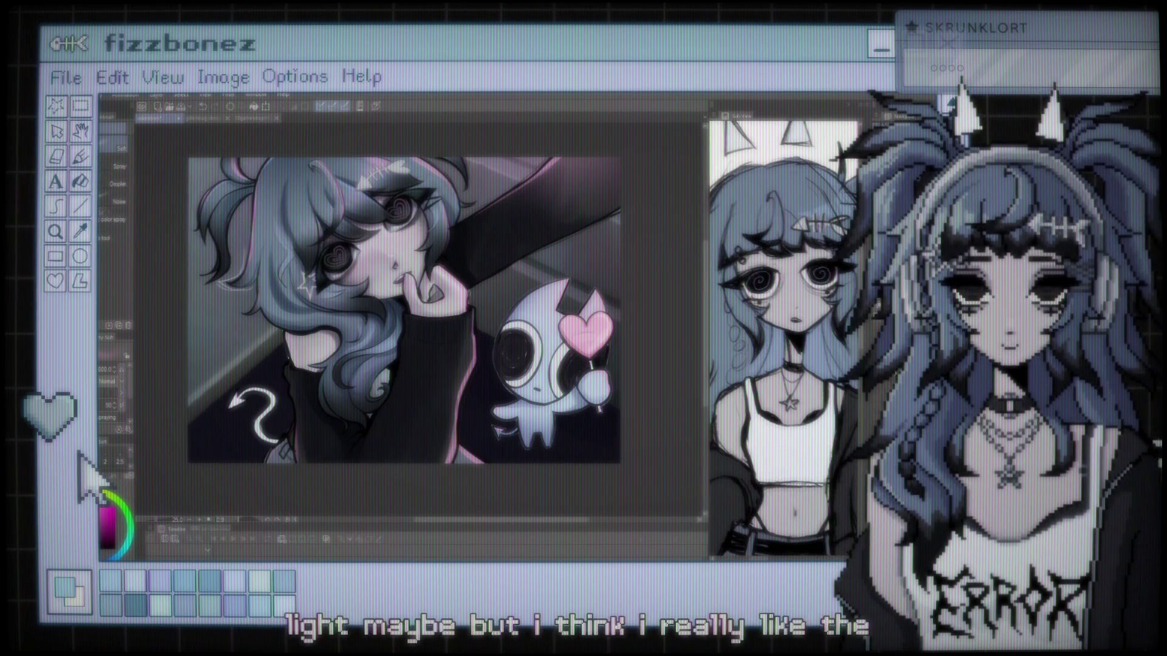
scroll(528, 237, down, 1)
scroll(534, 237, up, 1)
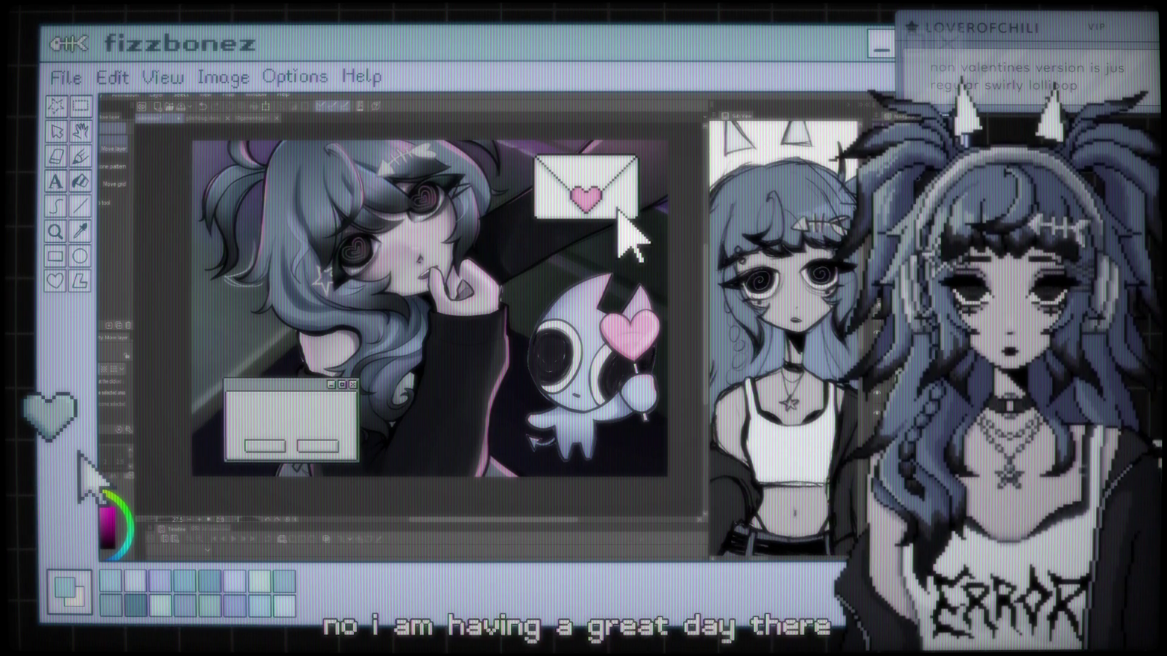
scroll(482, 246, up, 1)
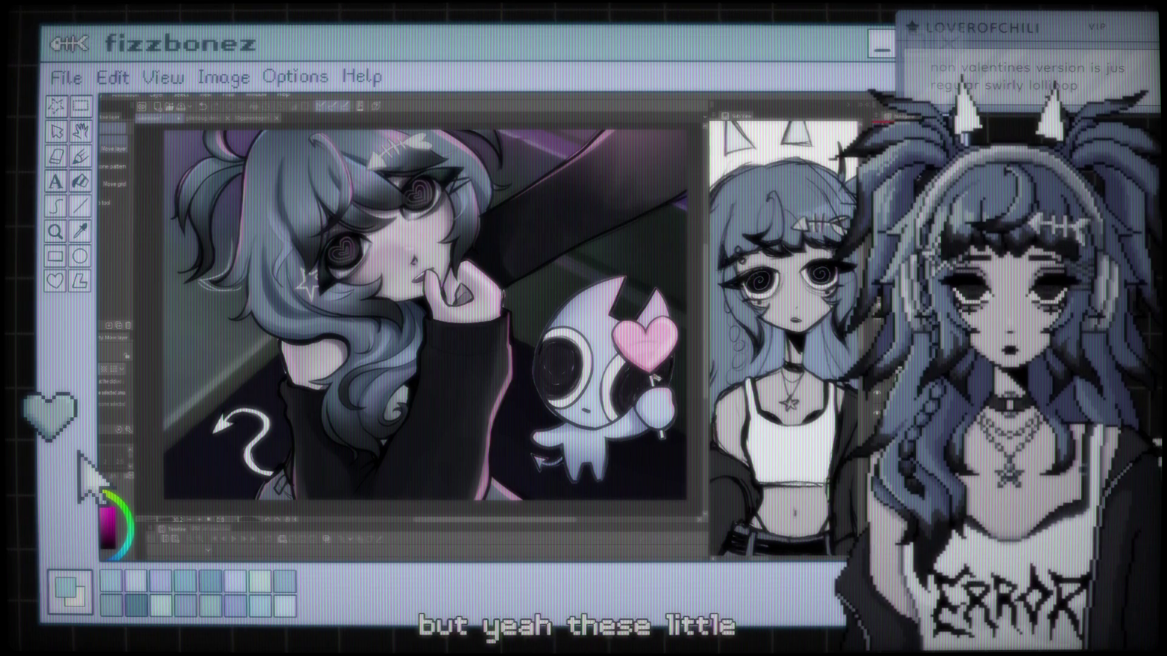
scroll(436, 335, down, 1)
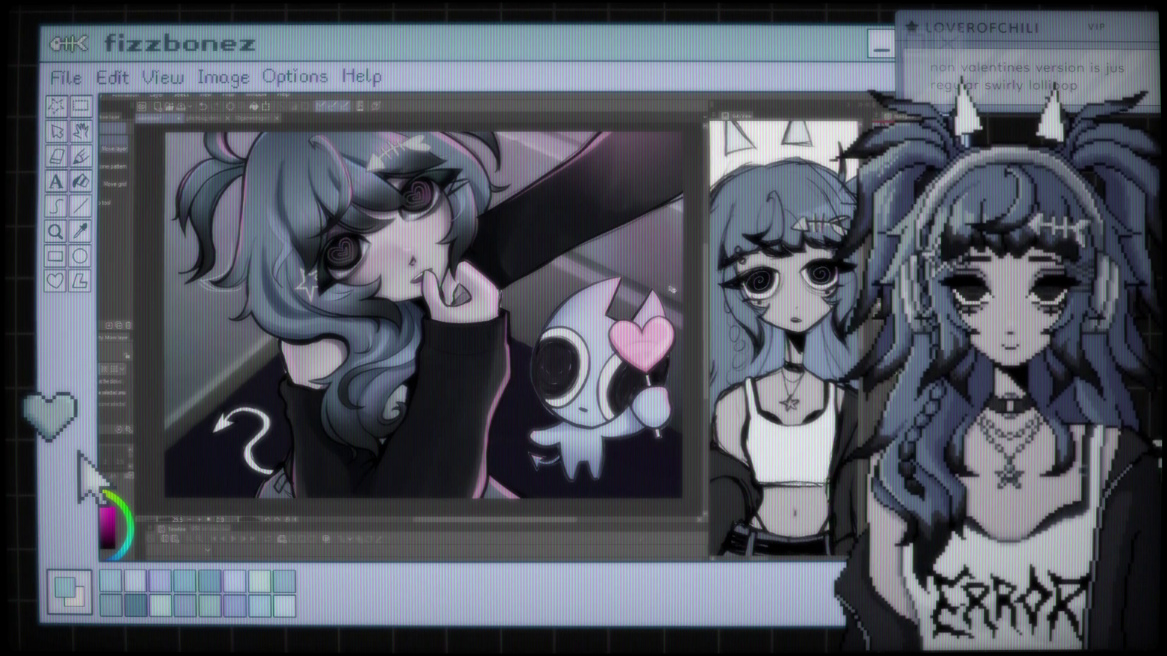
scroll(560, 240, down, 2)
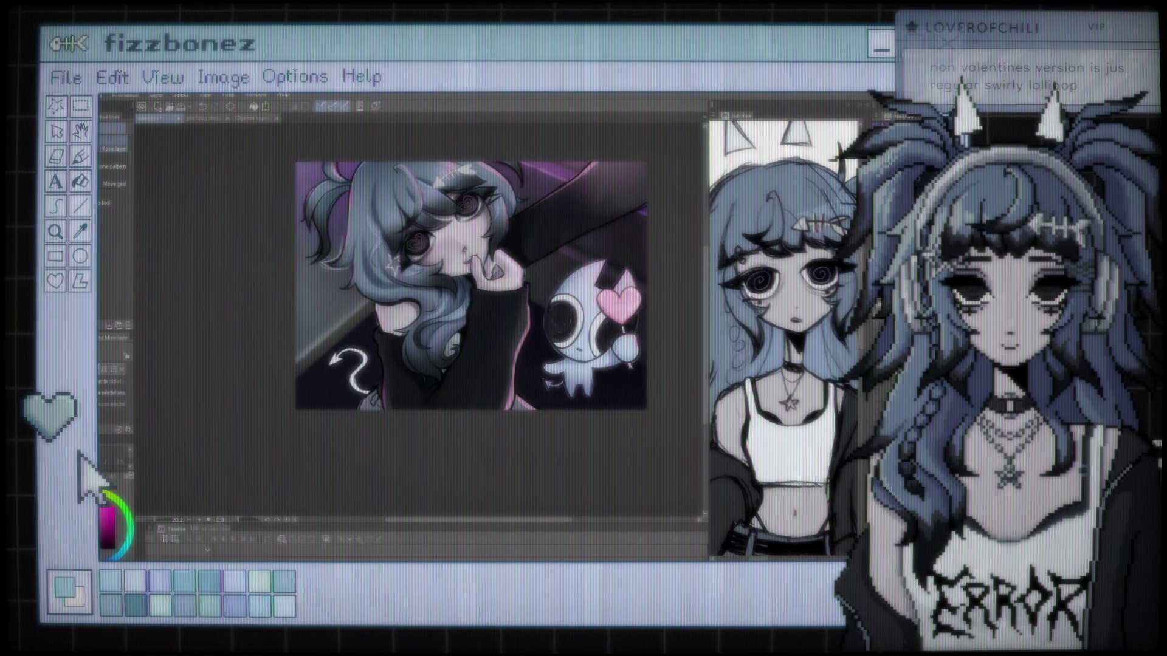
scroll(545, 274, up, 1)
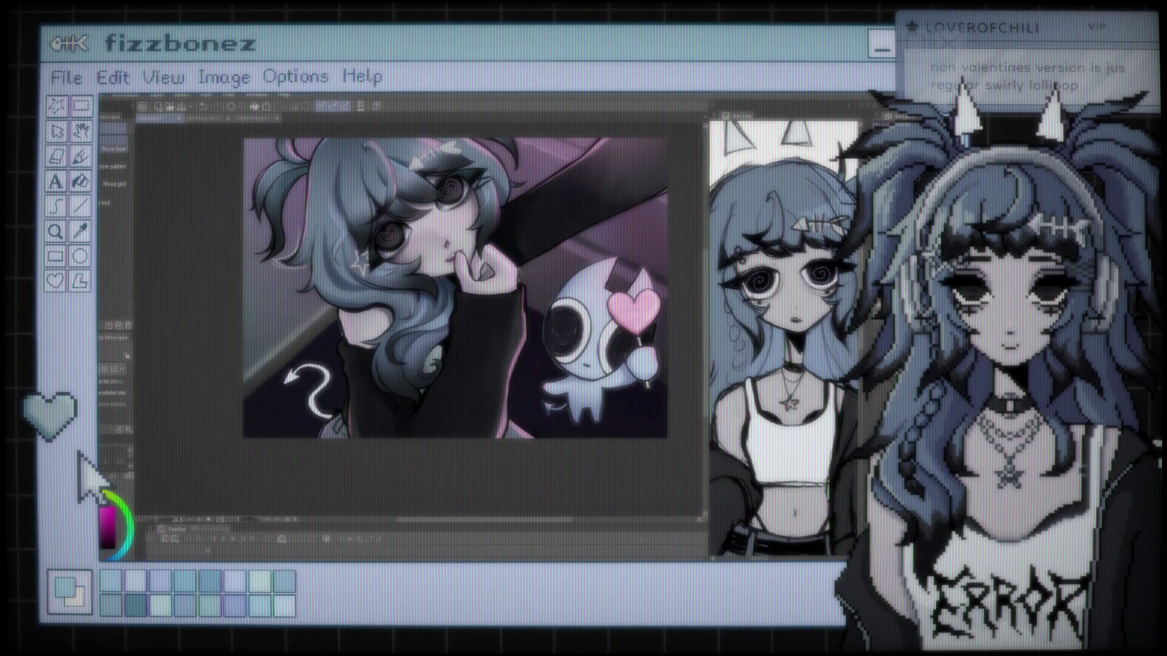
key(ctrl+z)
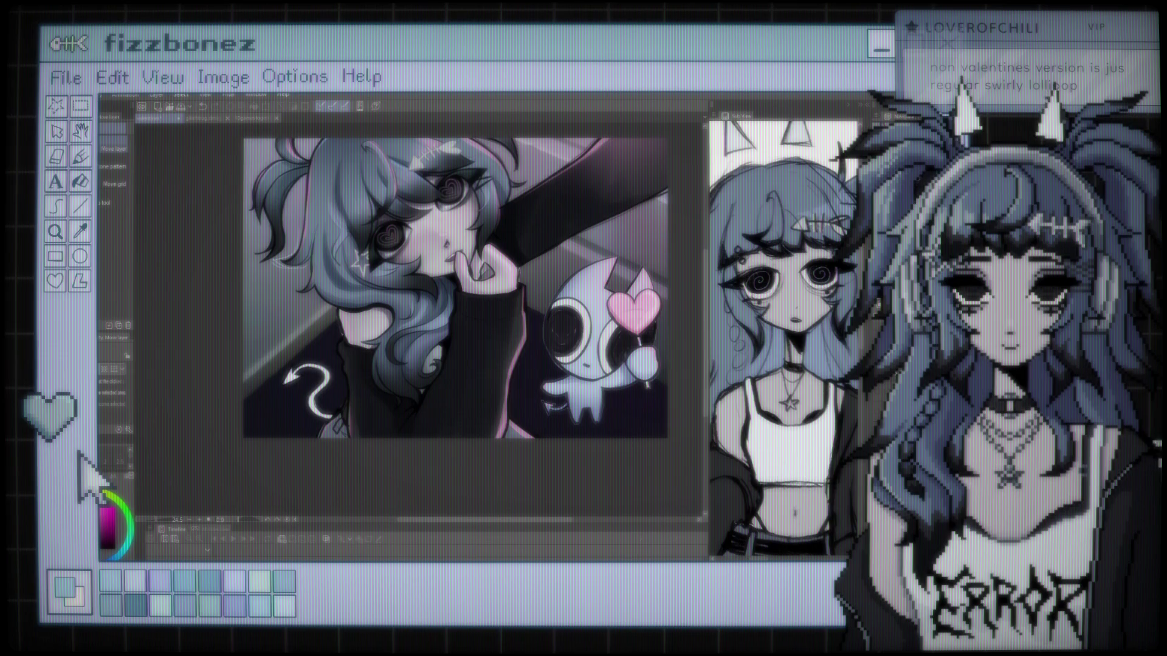
key(ctrl+y)
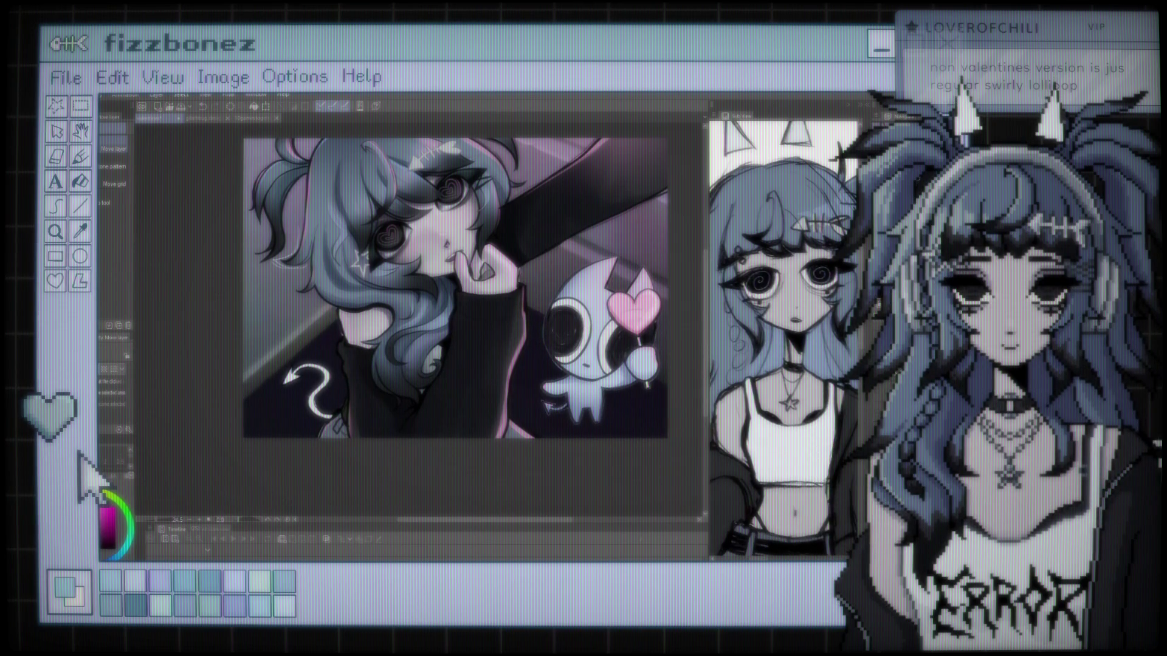
scroll(488, 306, down, 3)
scroll(488, 305, up, 3)
scroll(488, 305, down, 1)
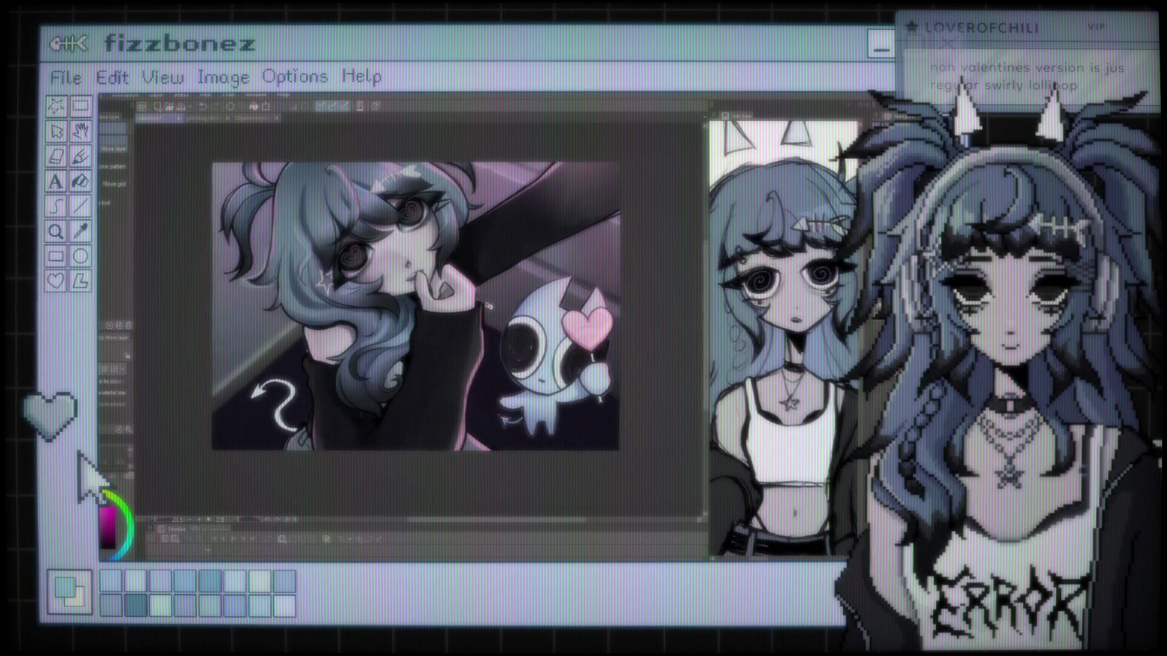
scroll(488, 306, up, 3)
scroll(488, 306, down, 2)
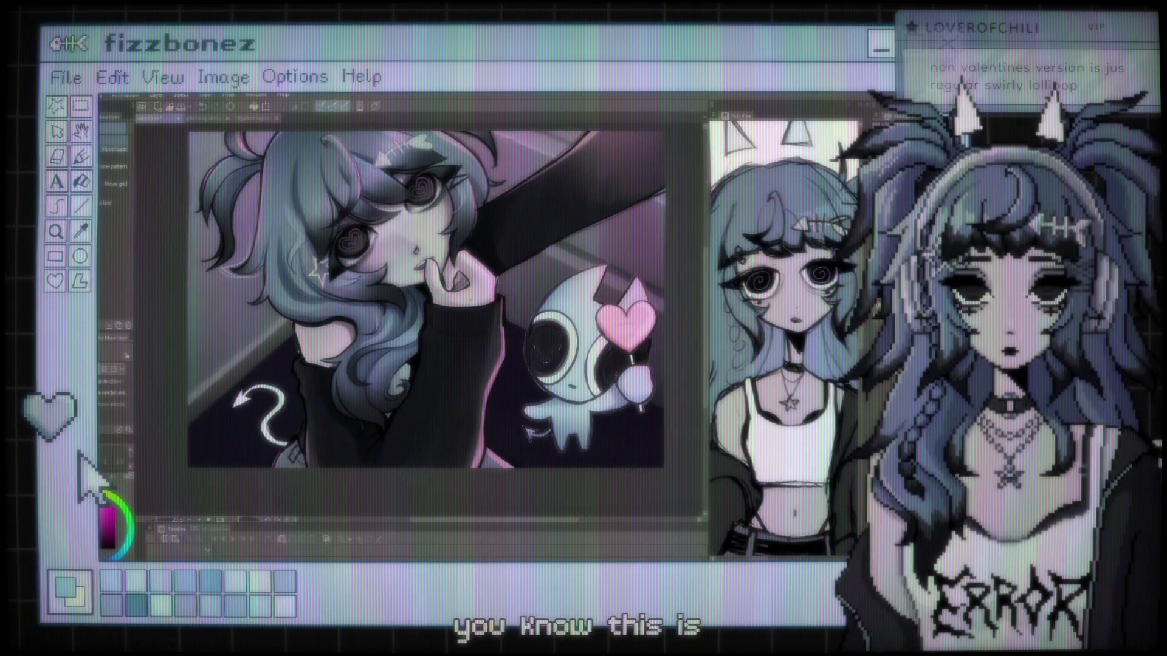
drag(425, 297, 439, 301)
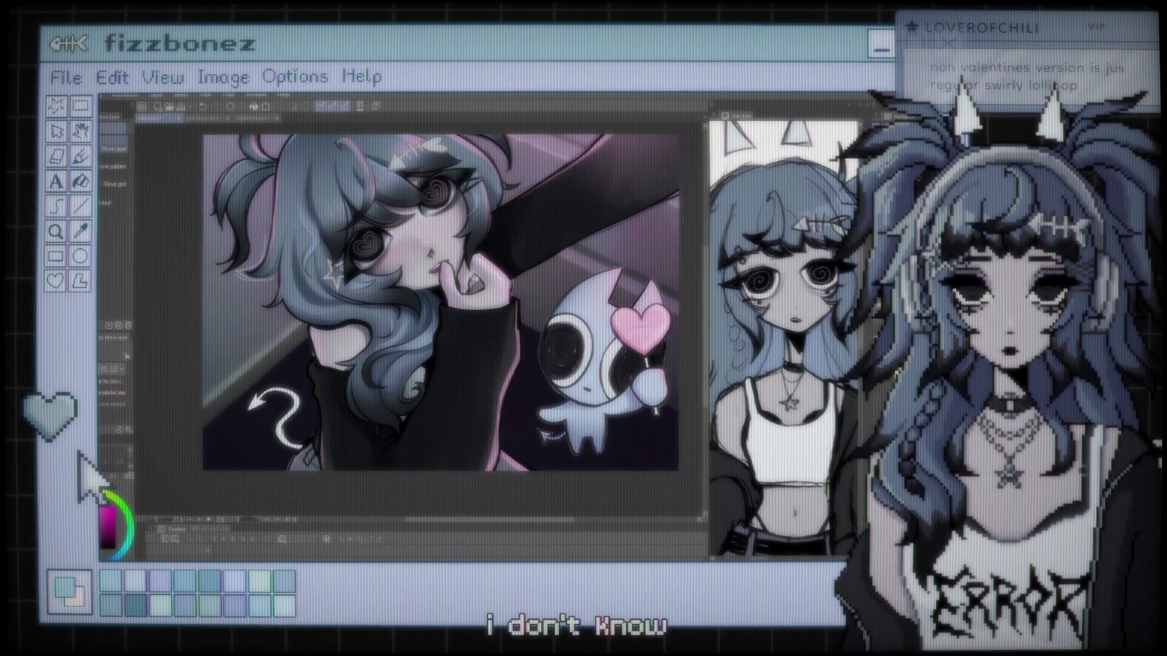
scroll(443, 303, up, 2)
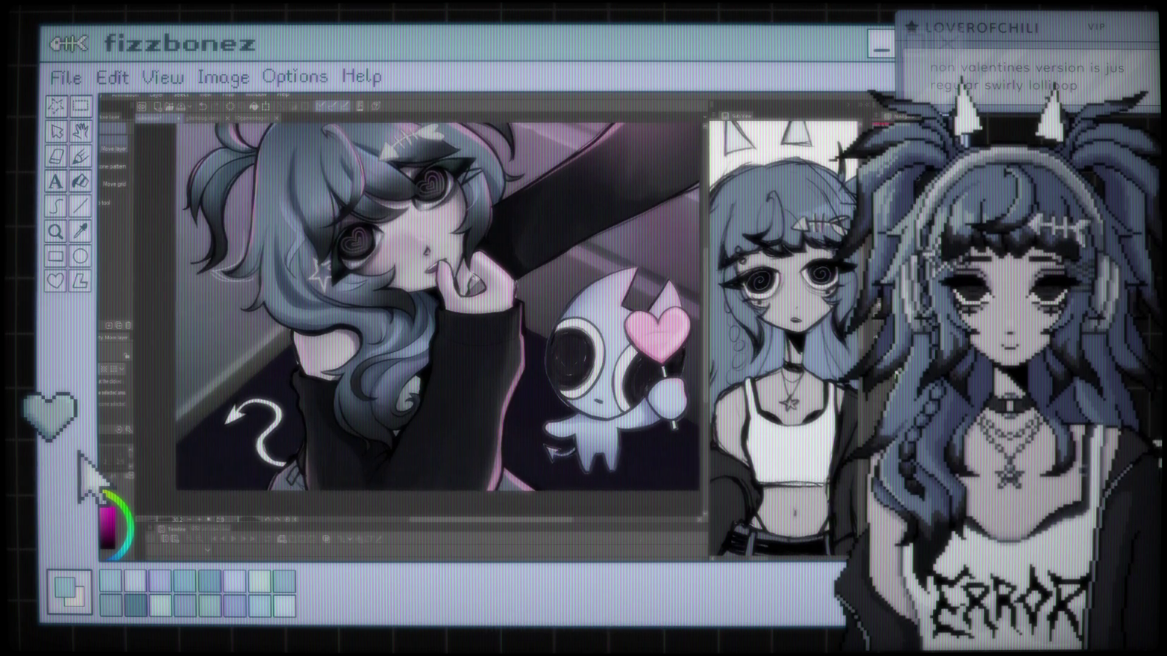
scroll(436, 307, up, 1)
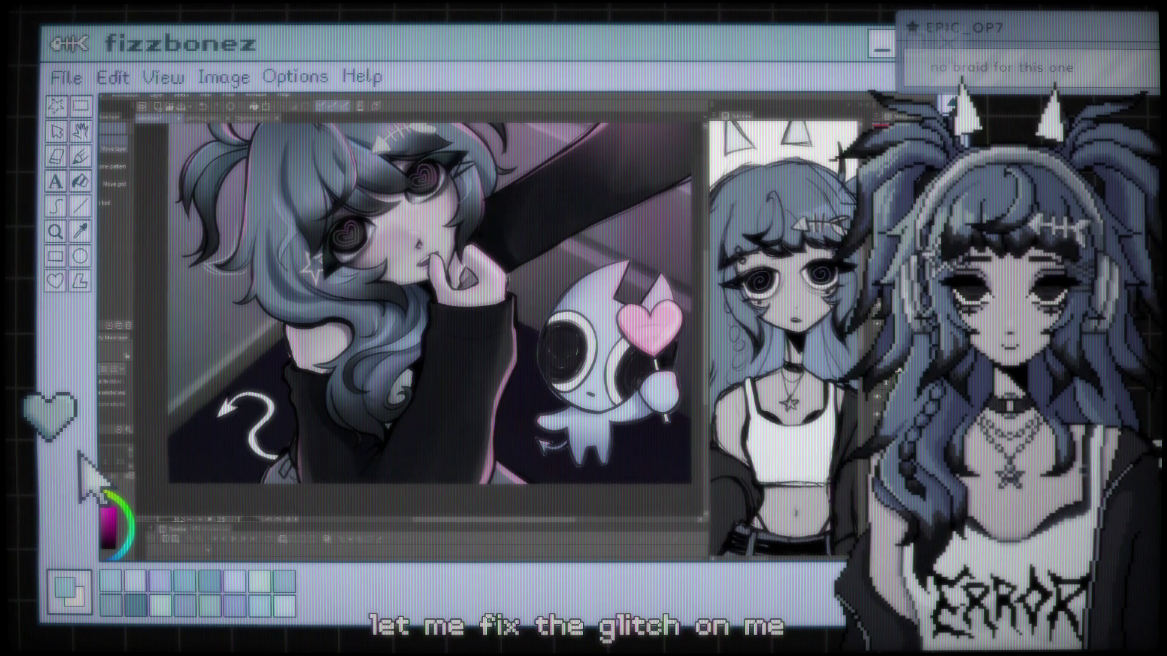
scroll(419, 322, up, 2)
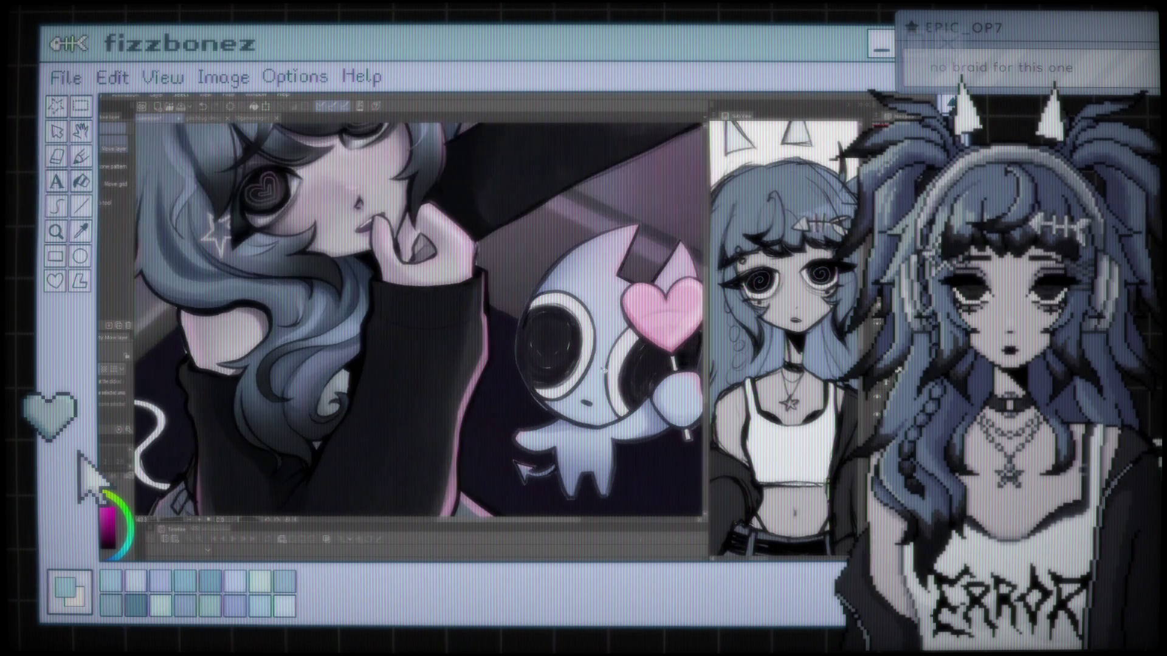
Switch to the eraser and clean up the line art around the ghost's tail.
scroll(502, 342, up, 1)
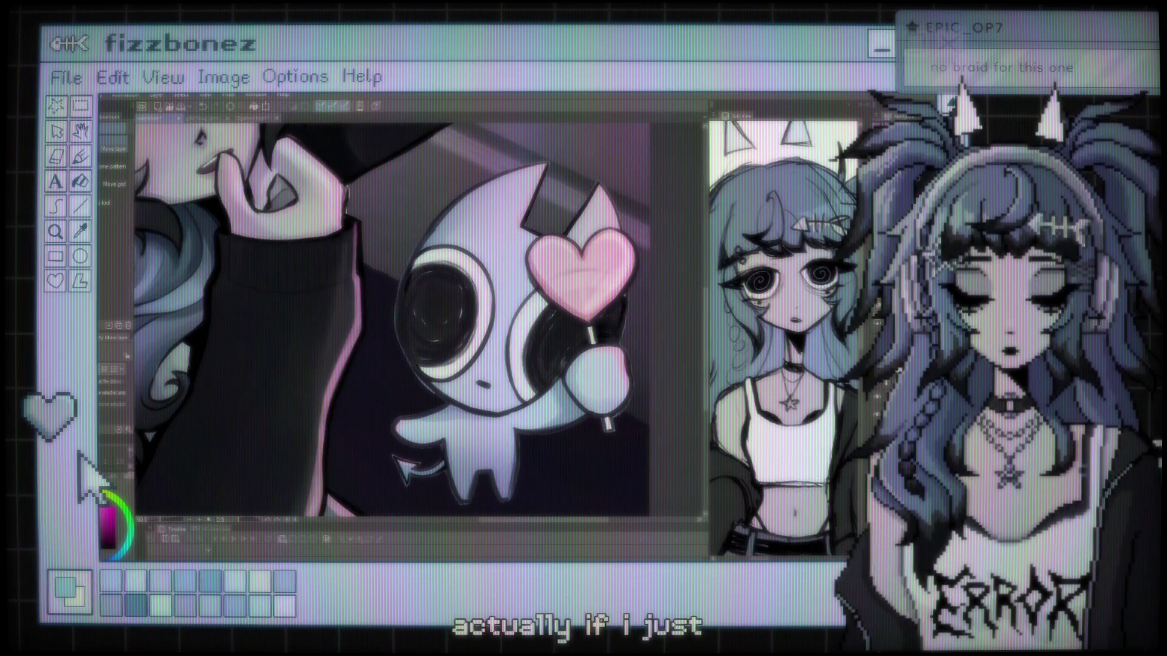
key(e)
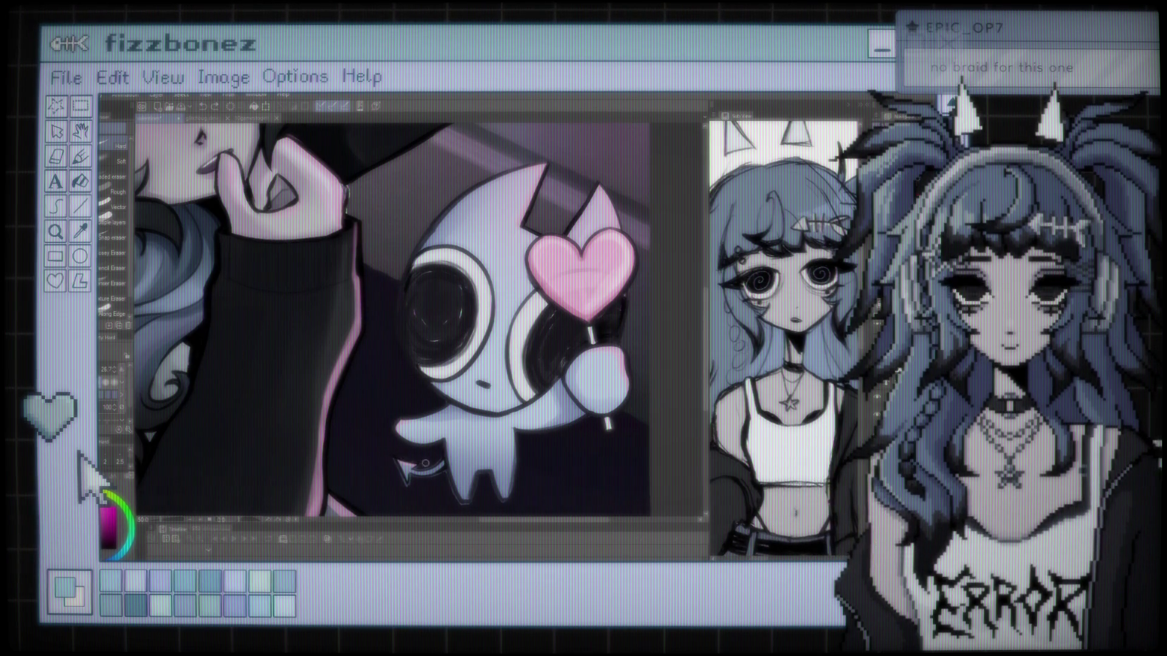
drag(401, 465, 410, 489)
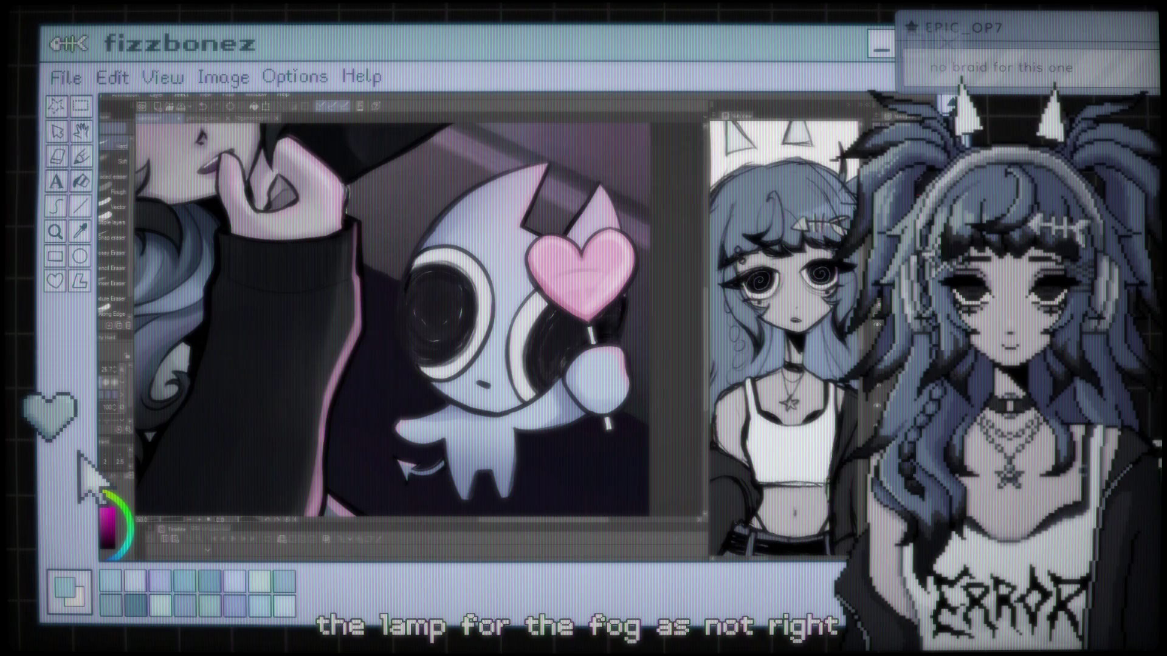
key(b)
drag(517, 292, 565, 310)
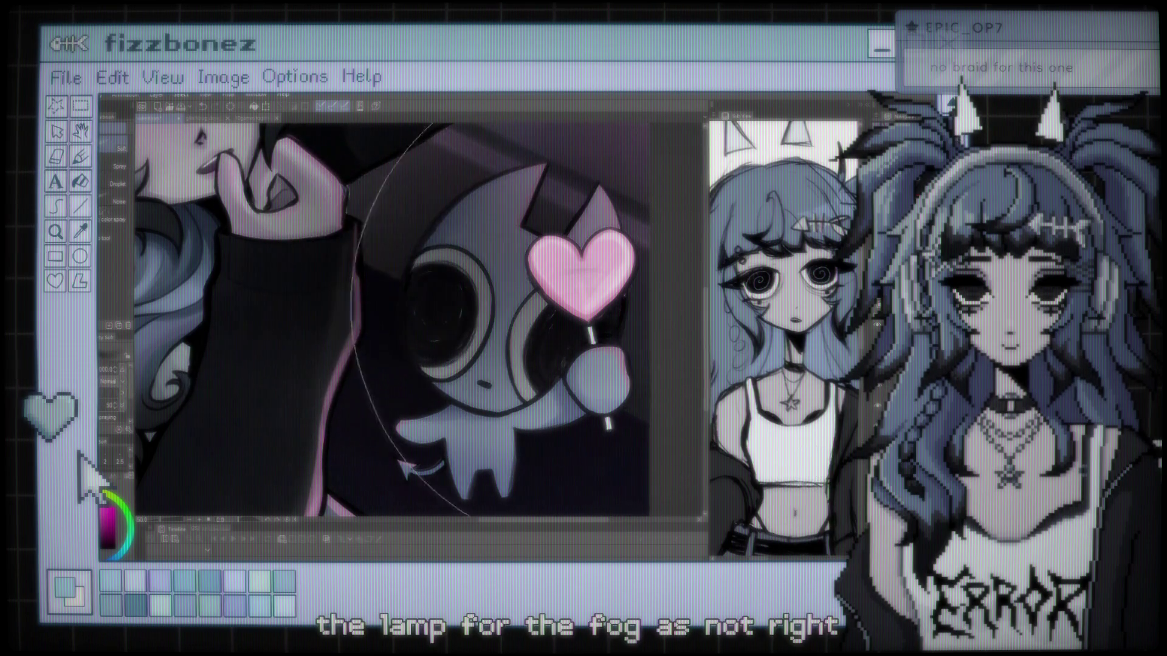
key(ctrl+z)
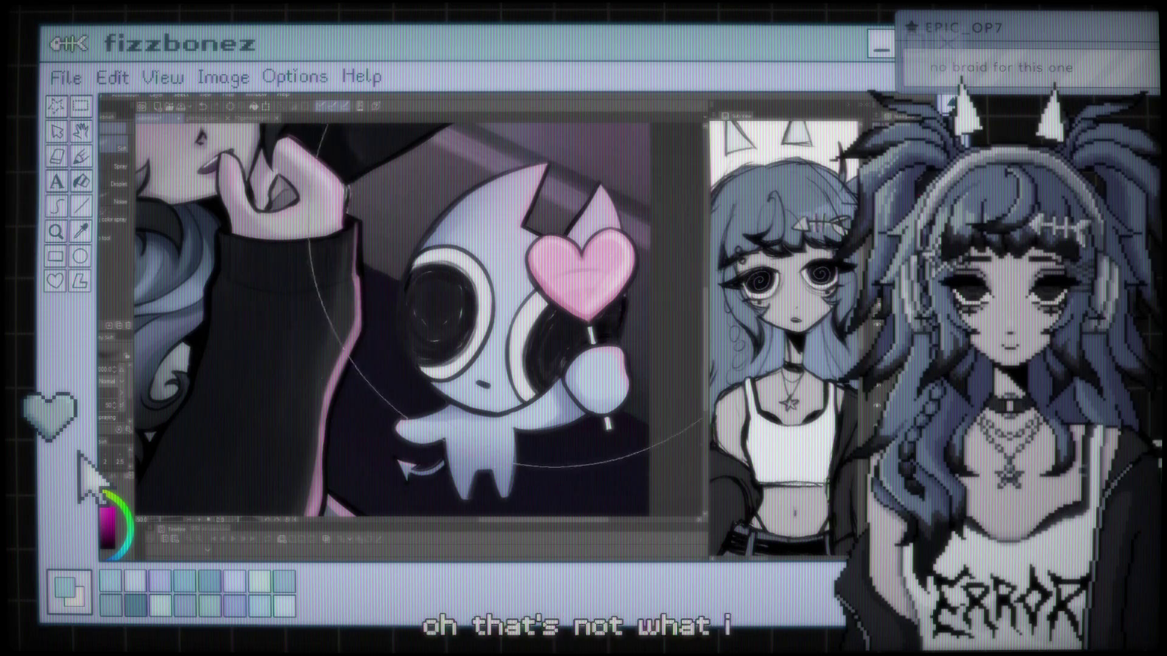
scroll(304, 365, down, 2)
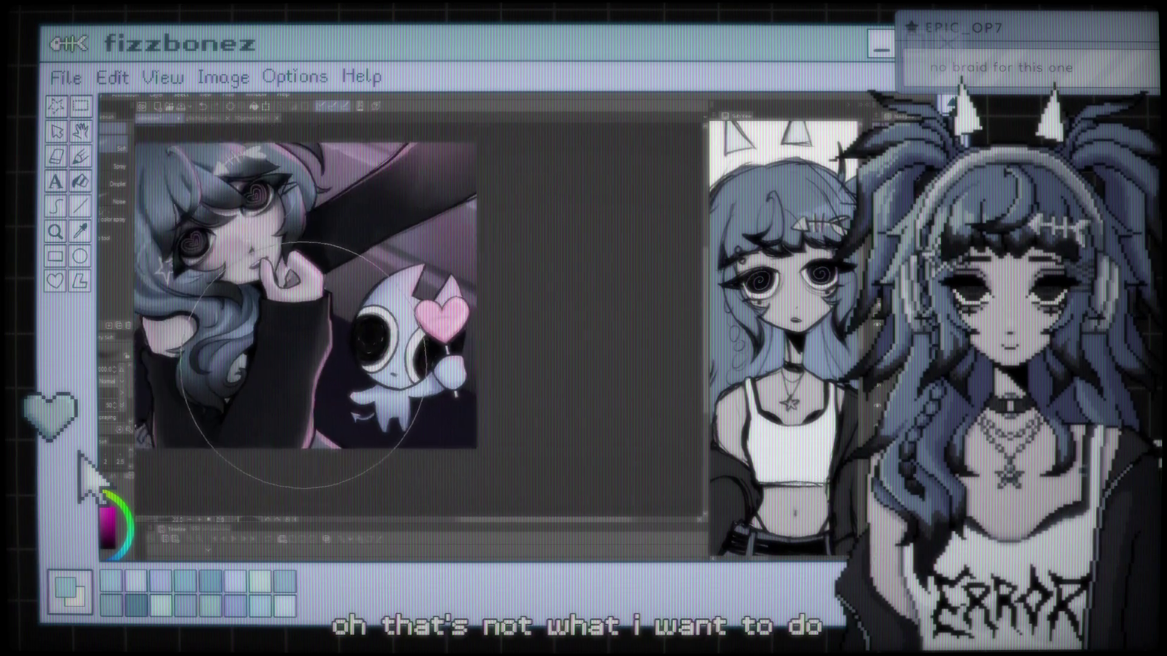
scroll(304, 365, down, 1)
scroll(389, 365, left, 2)
scroll(425, 303, up, 3)
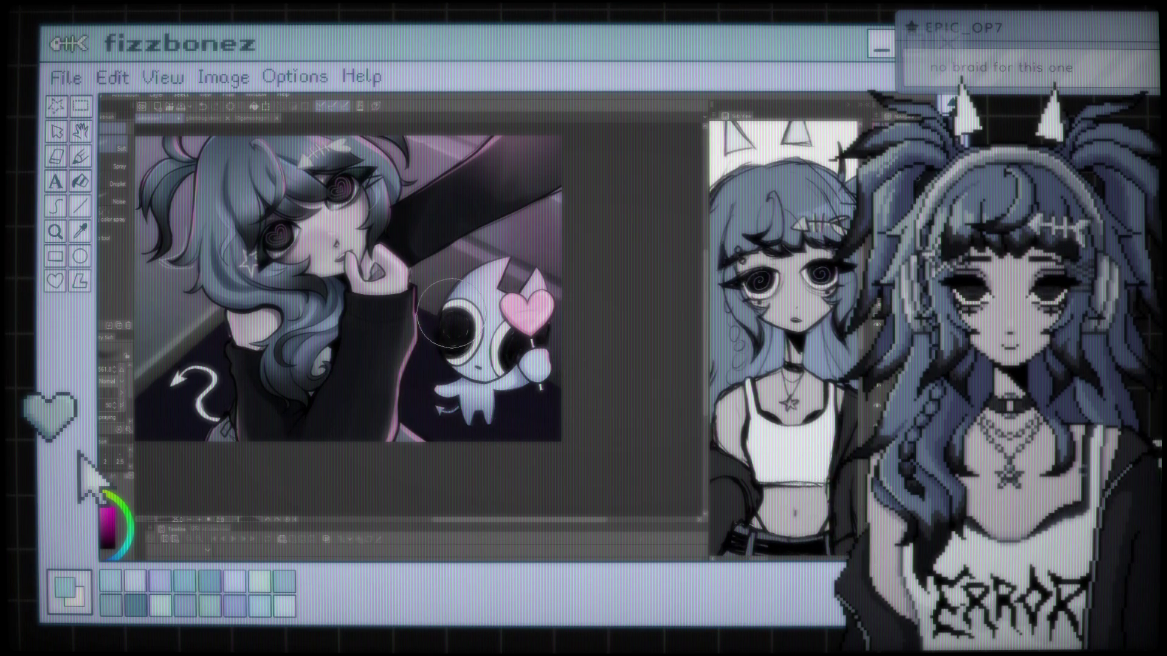
scroll(451, 315, up, 2)
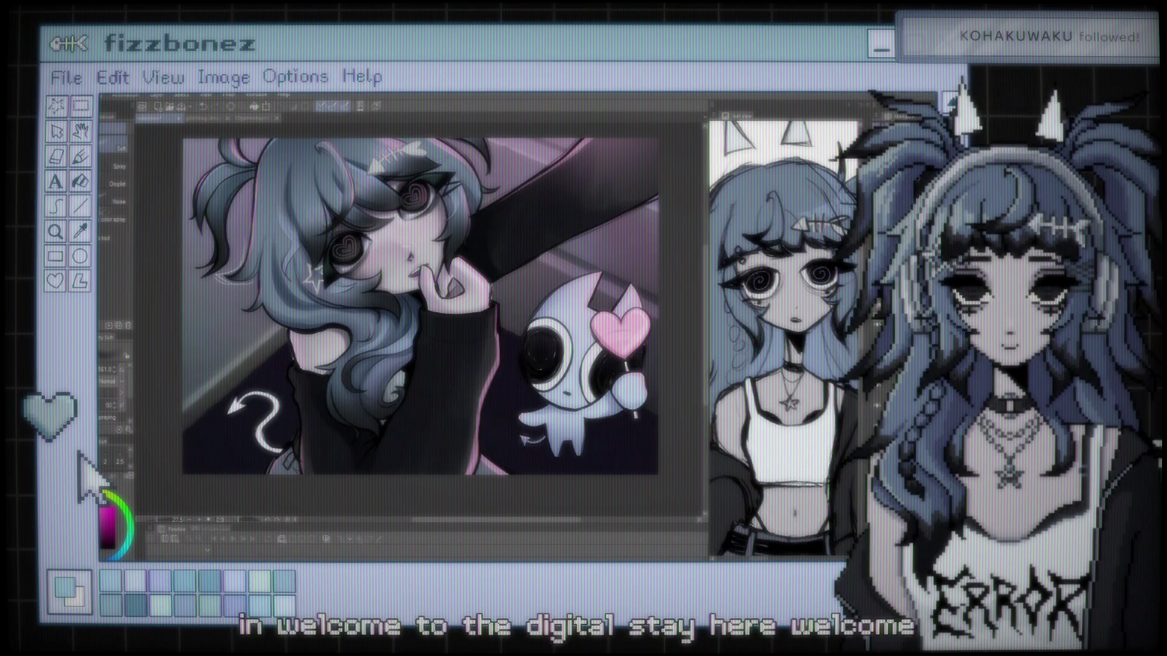
scroll(364, 248, up, 2)
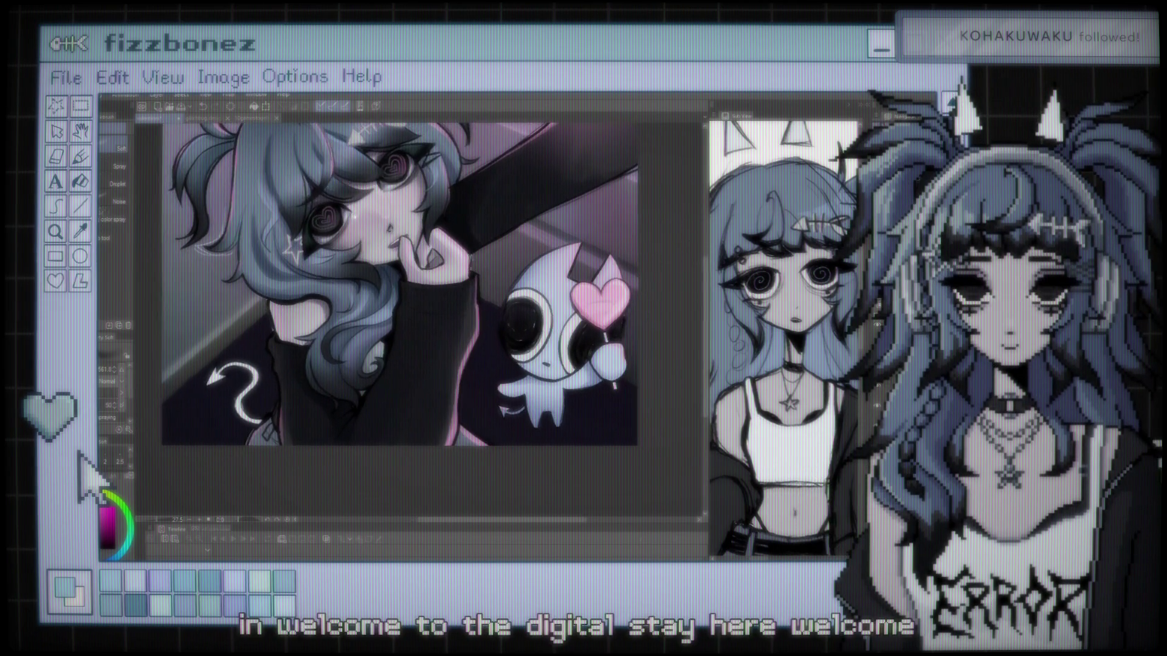
scroll(397, 285, up, 1)
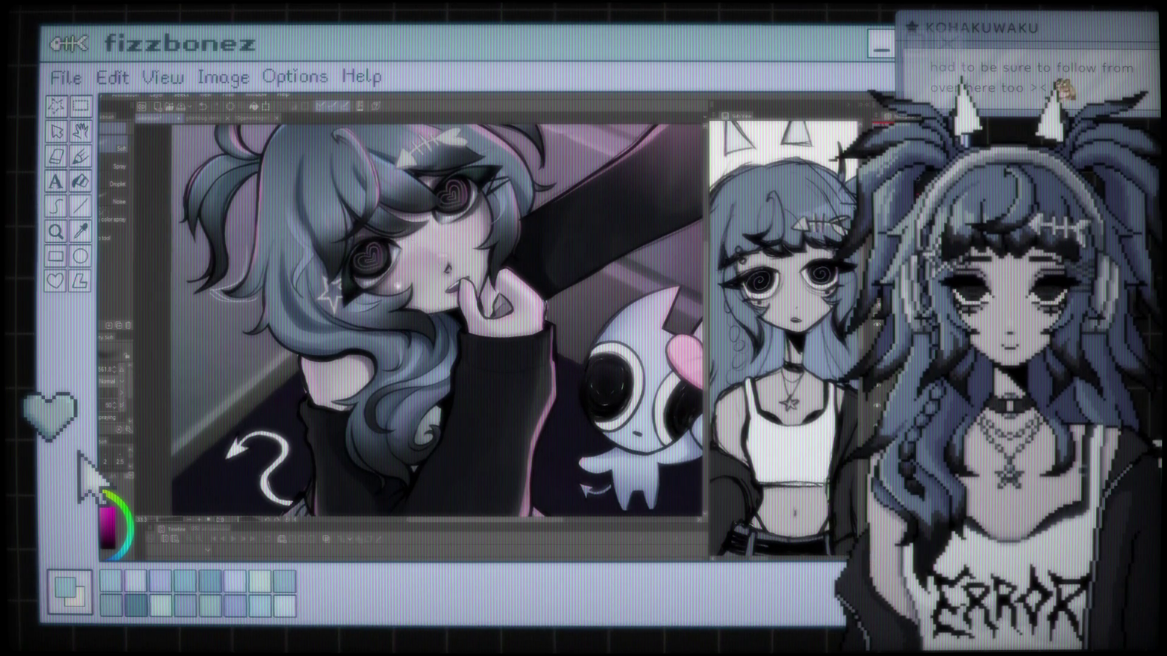
scroll(420, 267, up, 4)
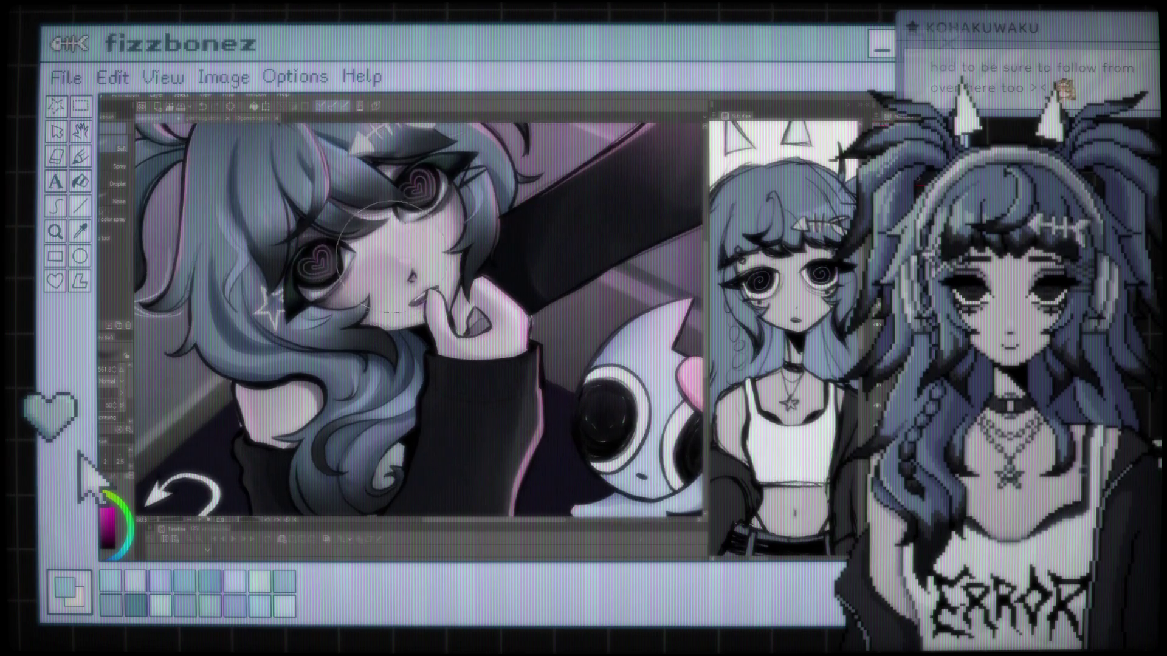
scroll(379, 255, up, 1)
scroll(379, 255, up, 2)
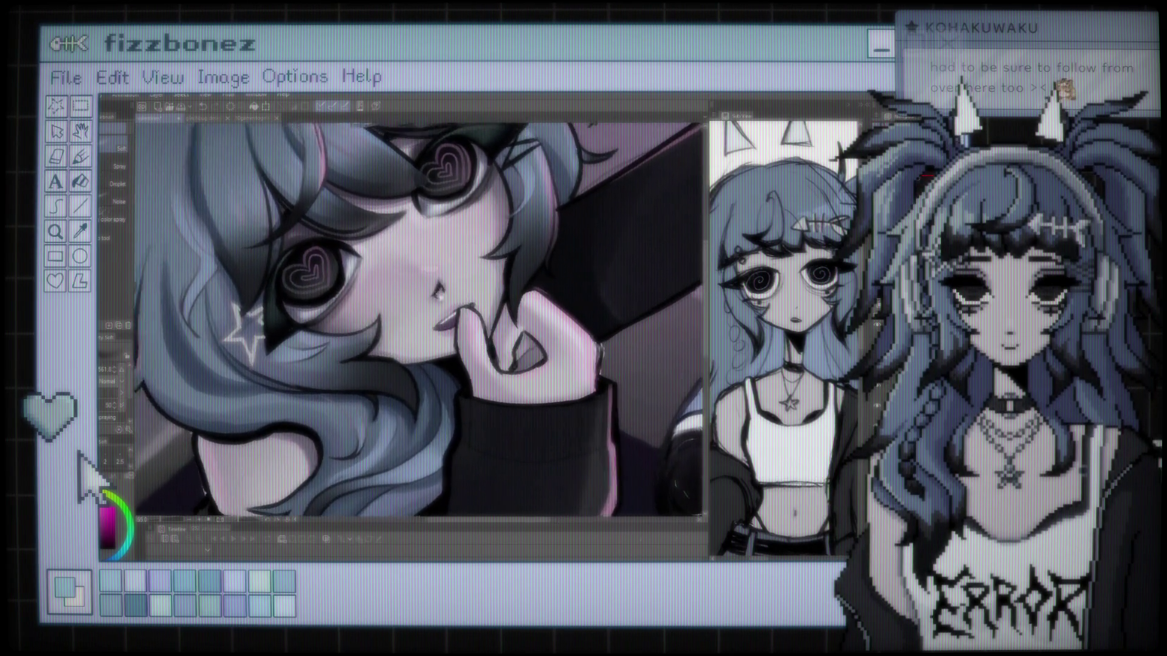
scroll(447, 353, up, 2)
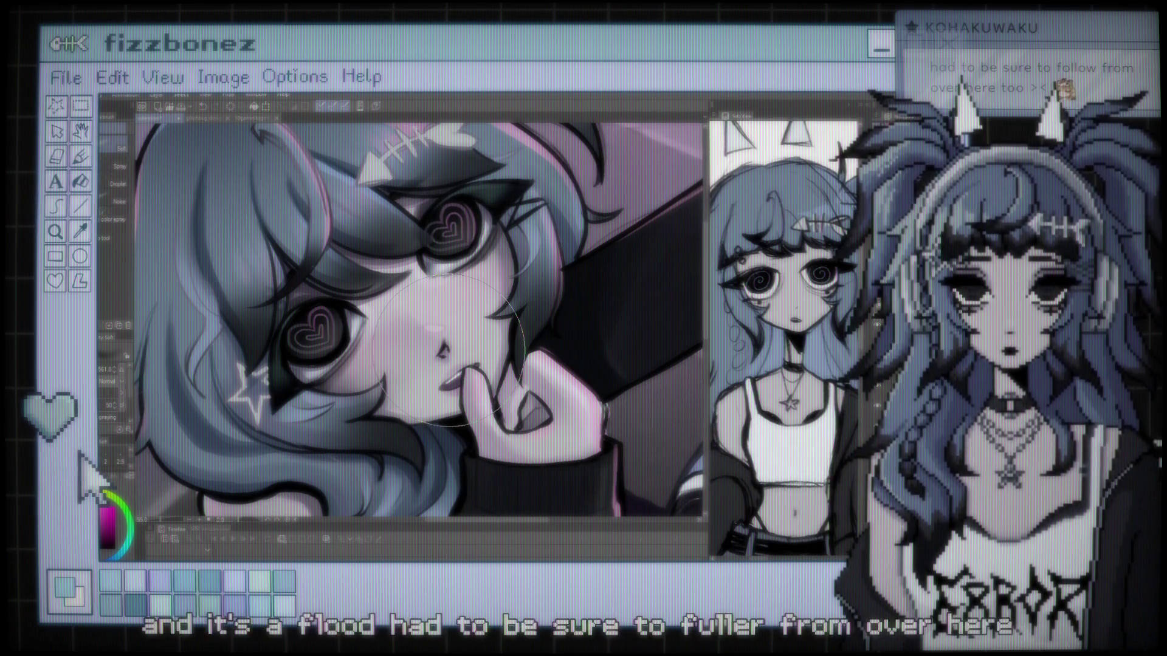
scroll(448, 348, down, 5)
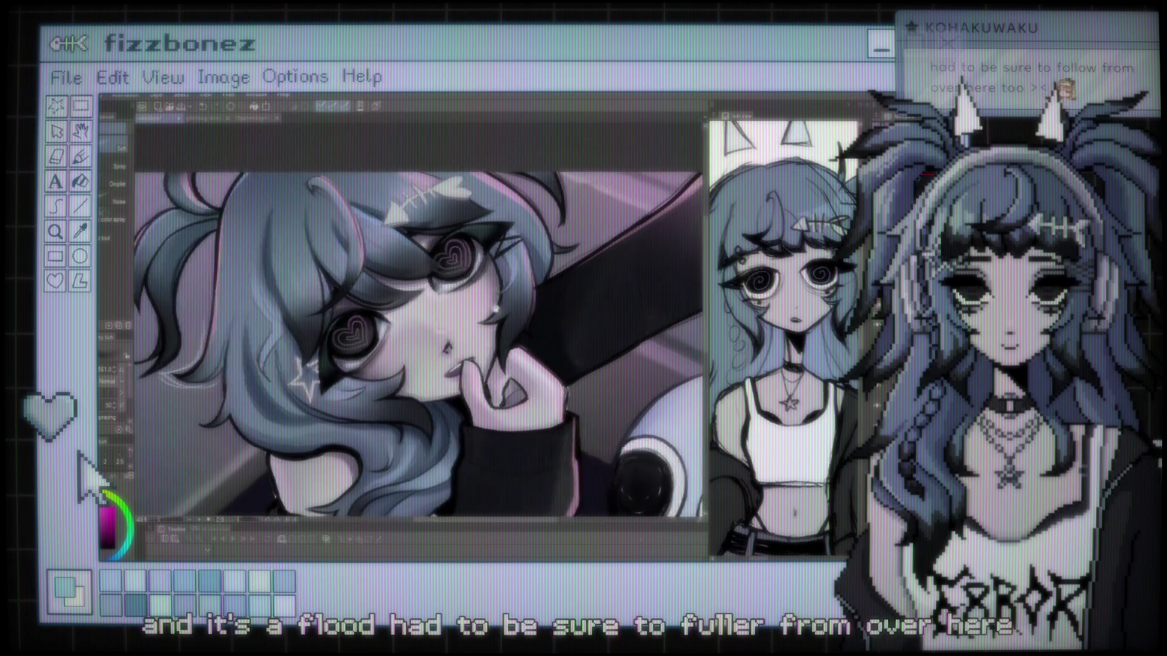
scroll(385, 288, up, 5)
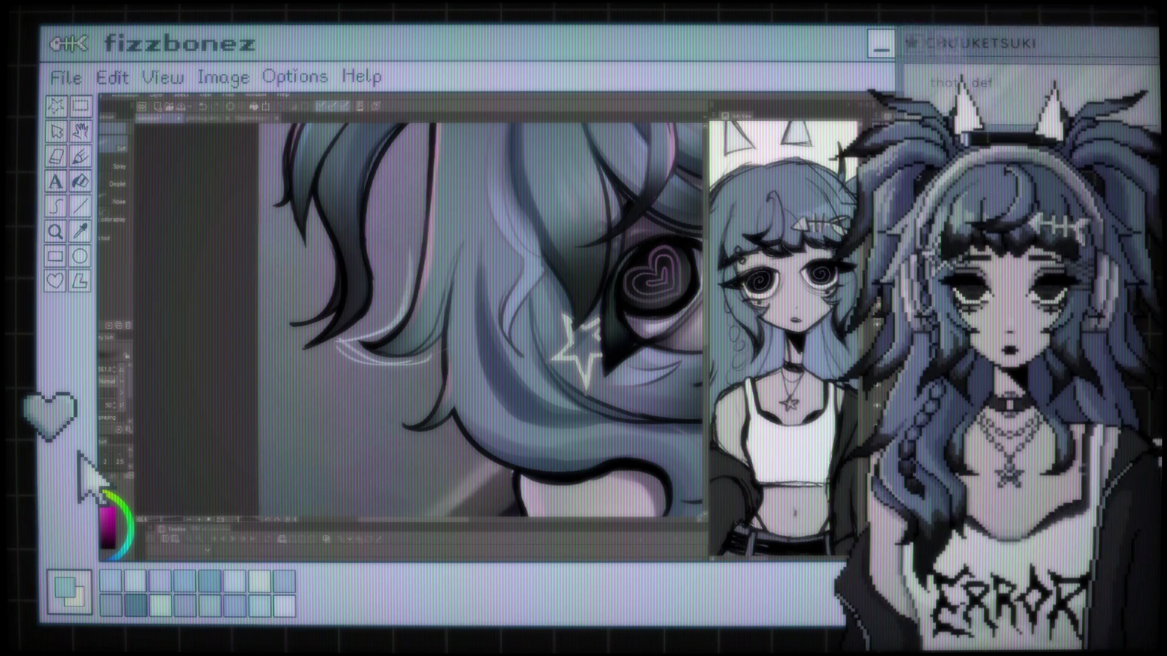
Sample the girl's hair blue and pencil a light highlight strand across the lower hair near her cheek.
key(i)
click(364, 331)
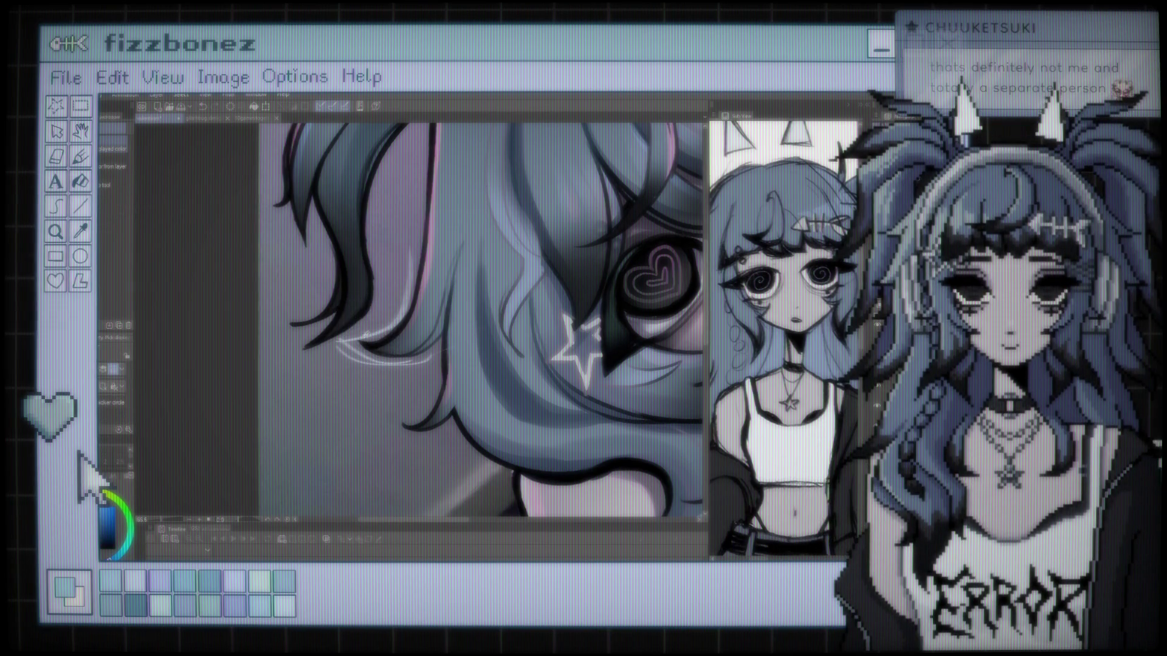
key(b)
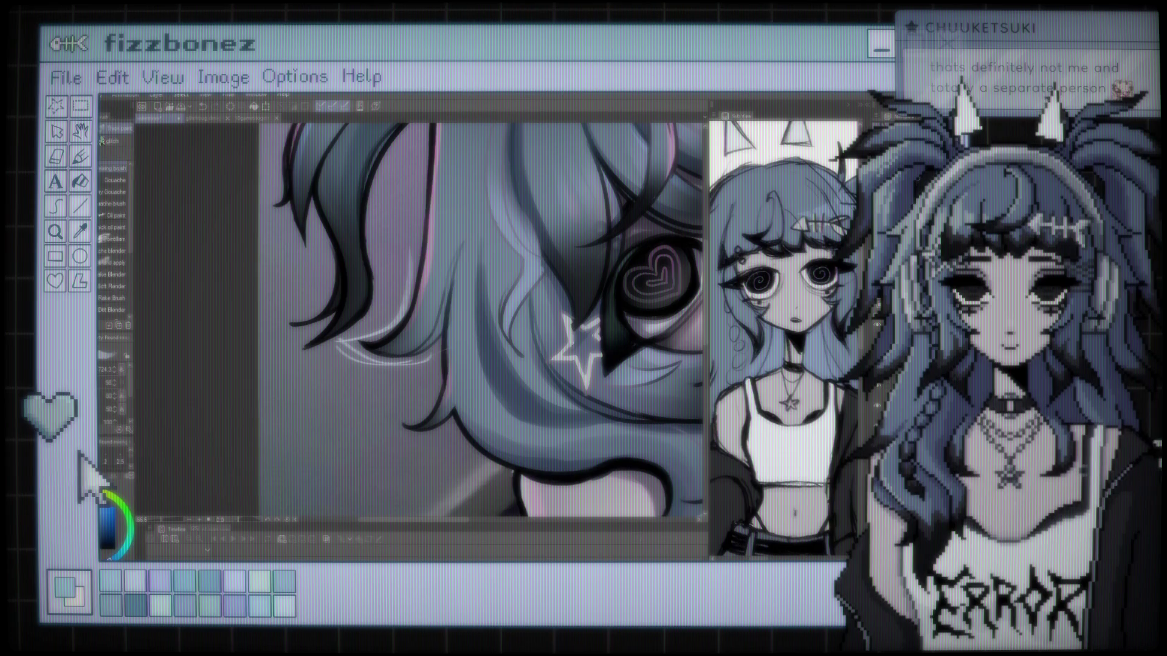
key(p)
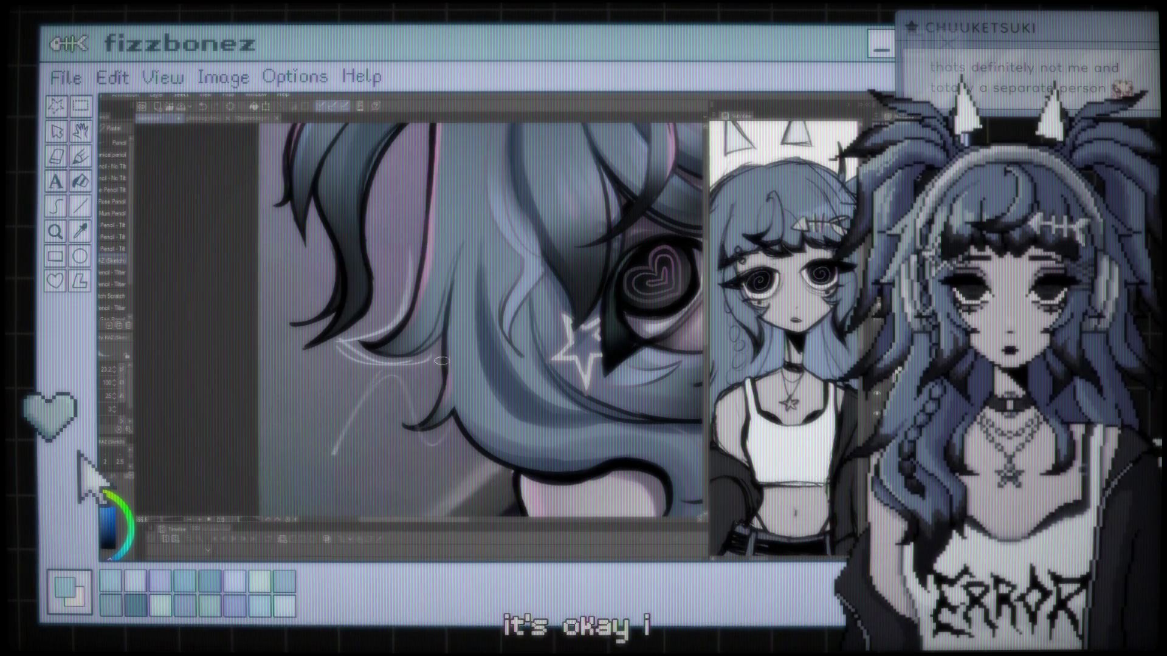
drag(378, 422, 442, 422)
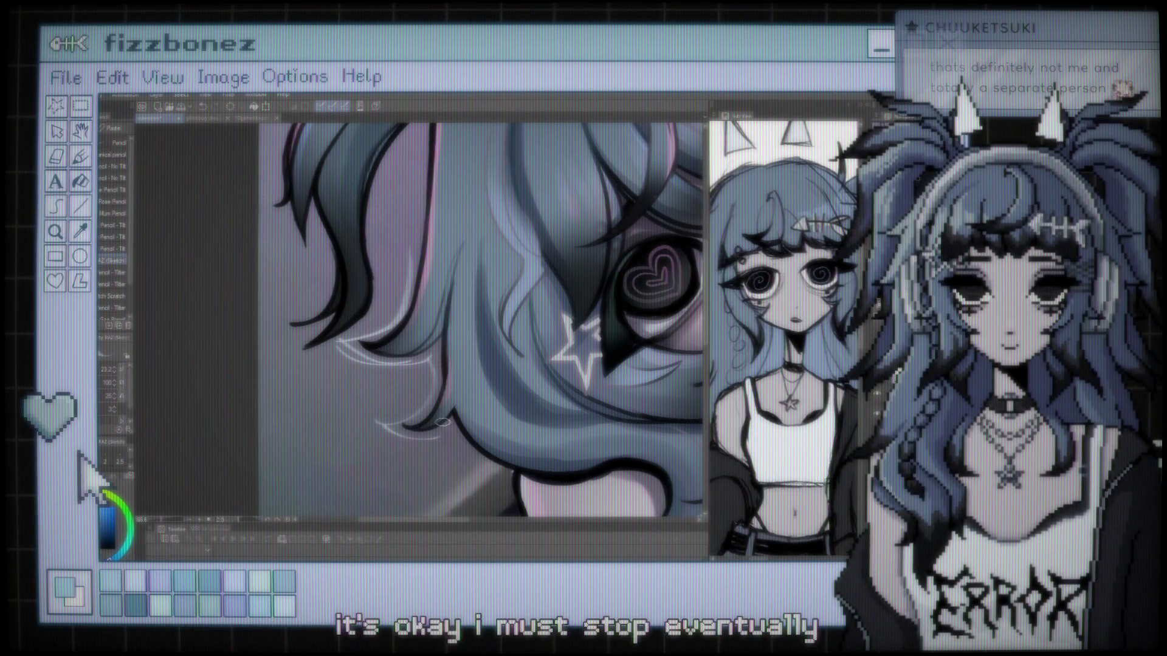
scroll(442, 421, down, 6)
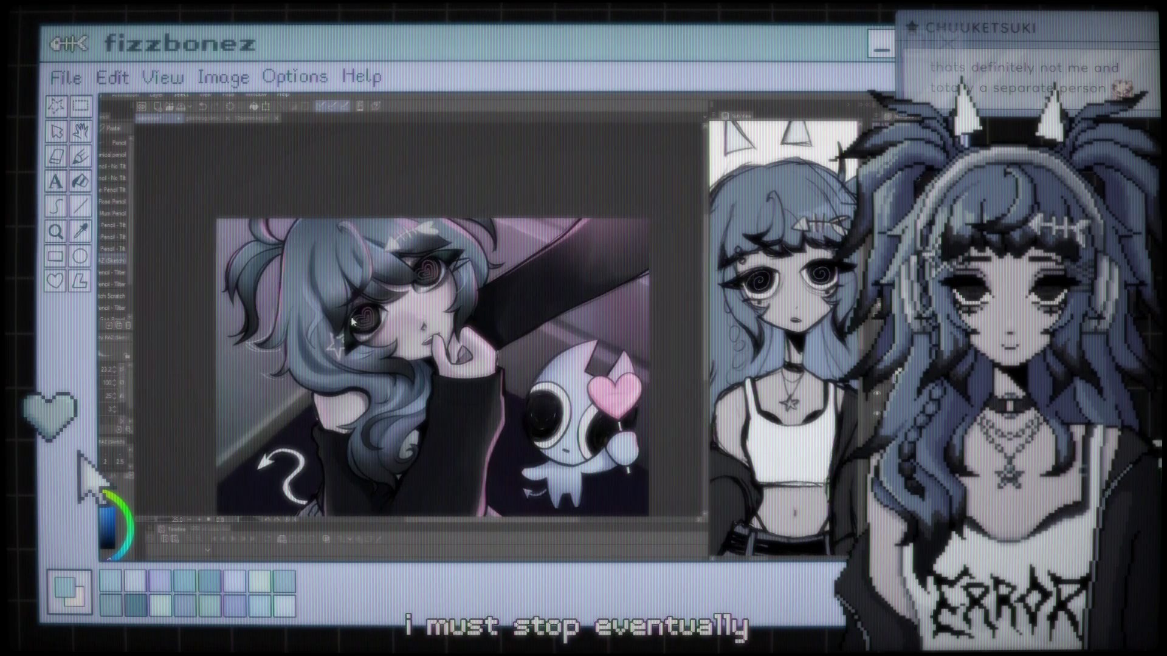
scroll(302, 334, up, 5)
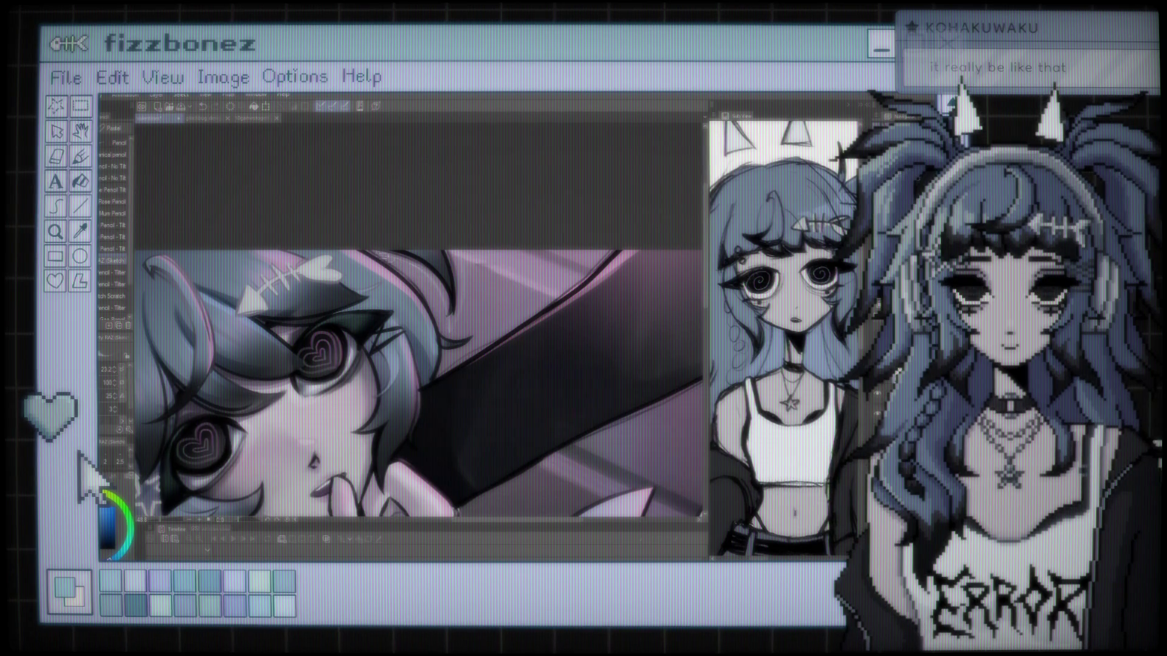
drag(439, 347, 496, 253)
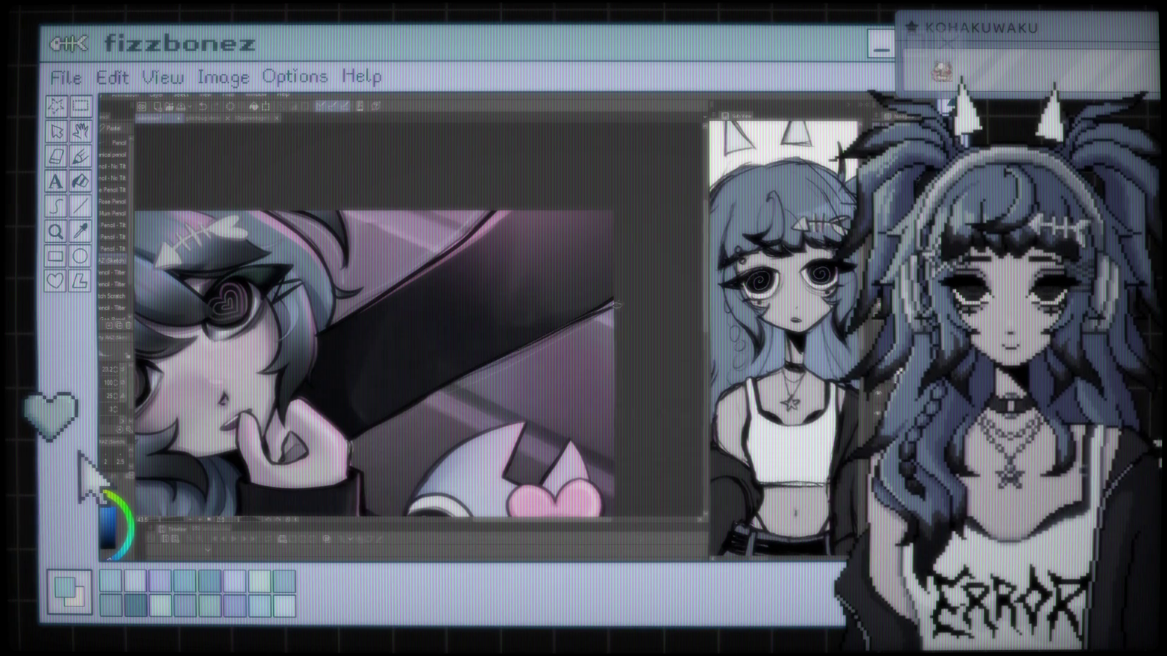
scroll(549, 342, down, 2)
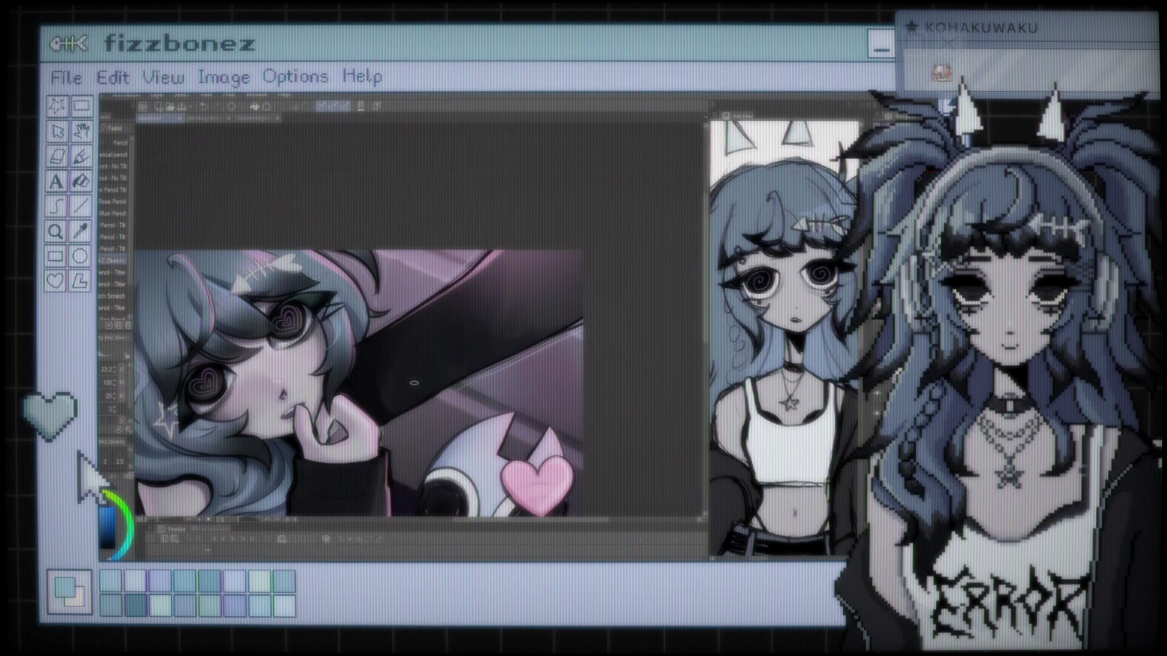
scroll(414, 383, down, 2)
scroll(422, 255, up, 4)
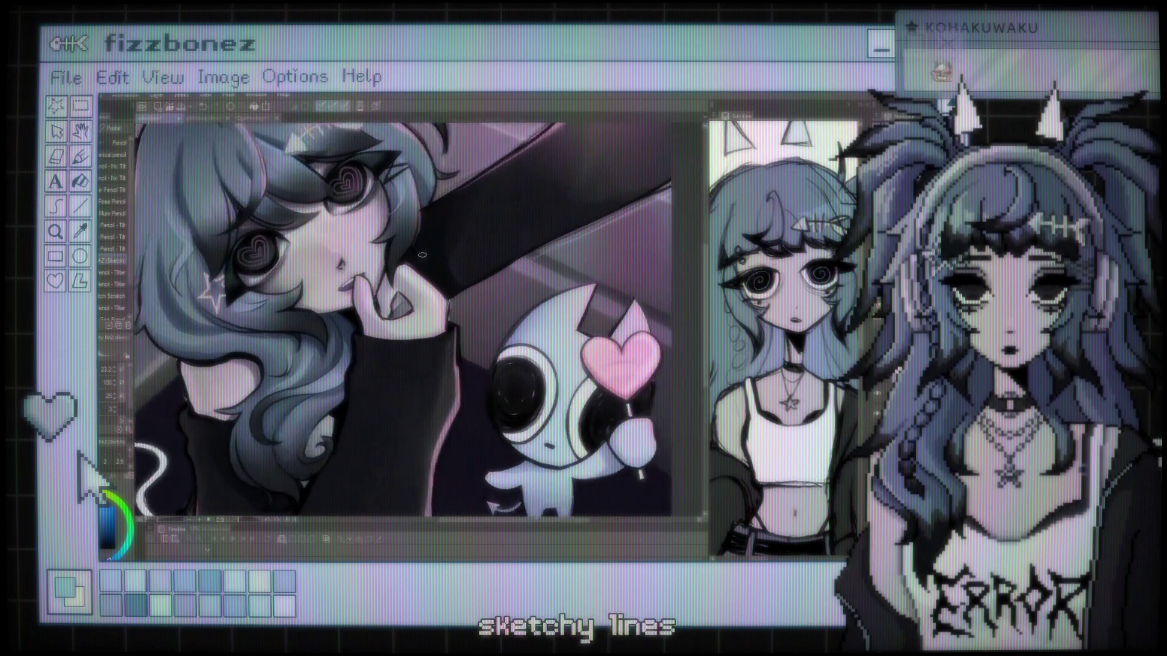
scroll(422, 254, up, 1)
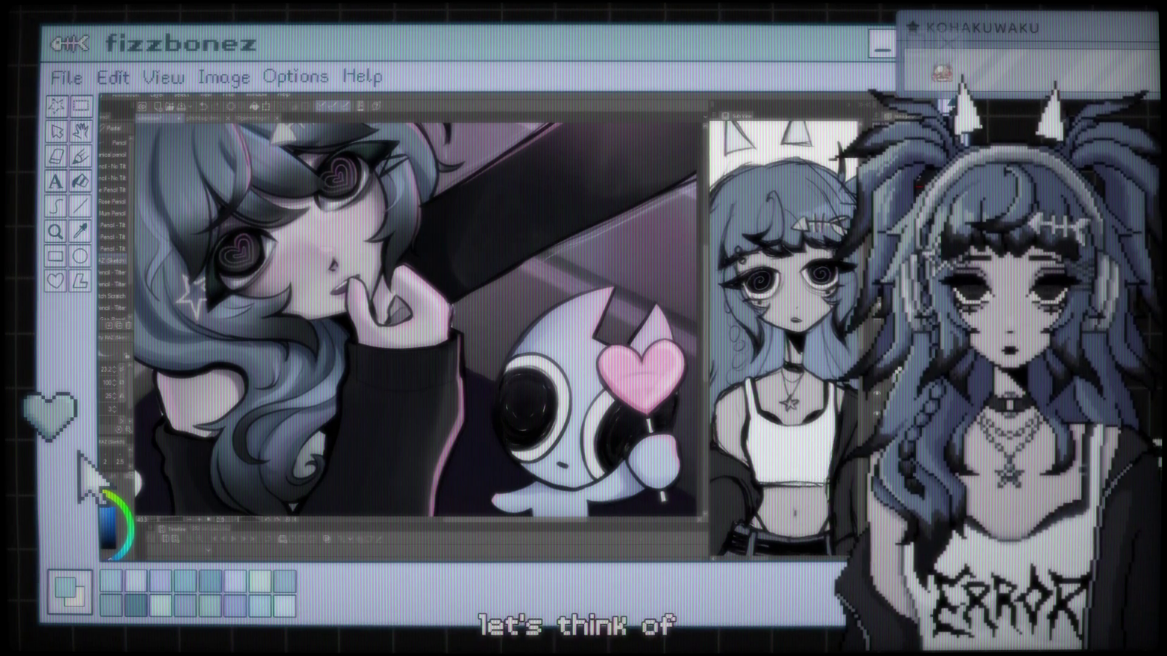
scroll(386, 312, down, 5)
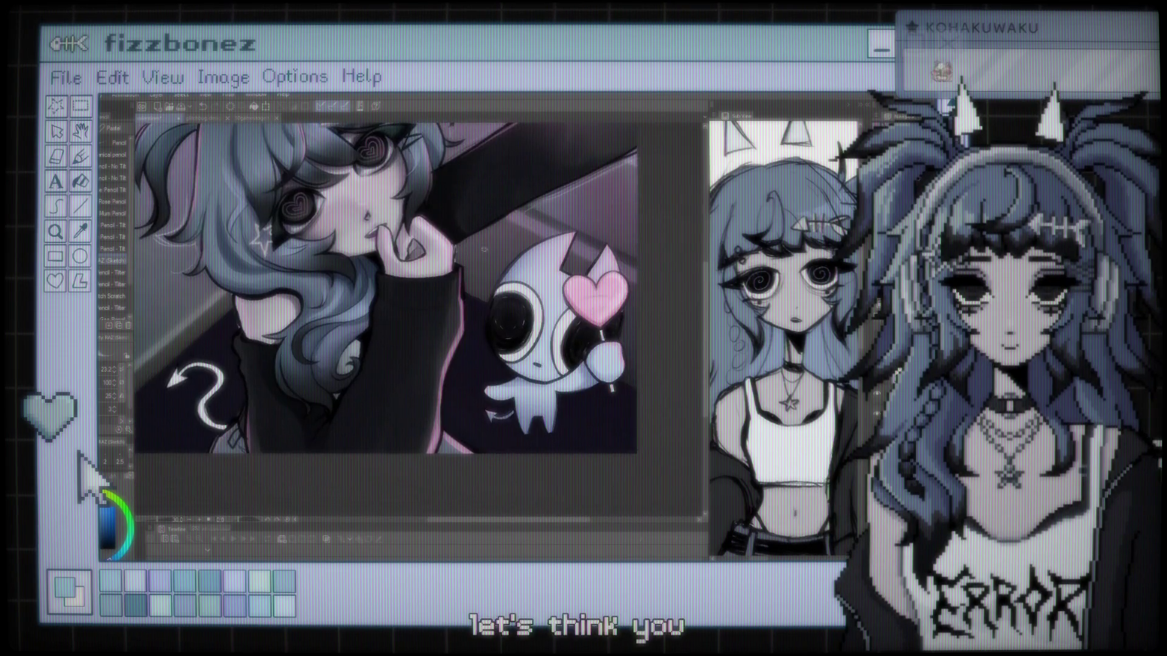
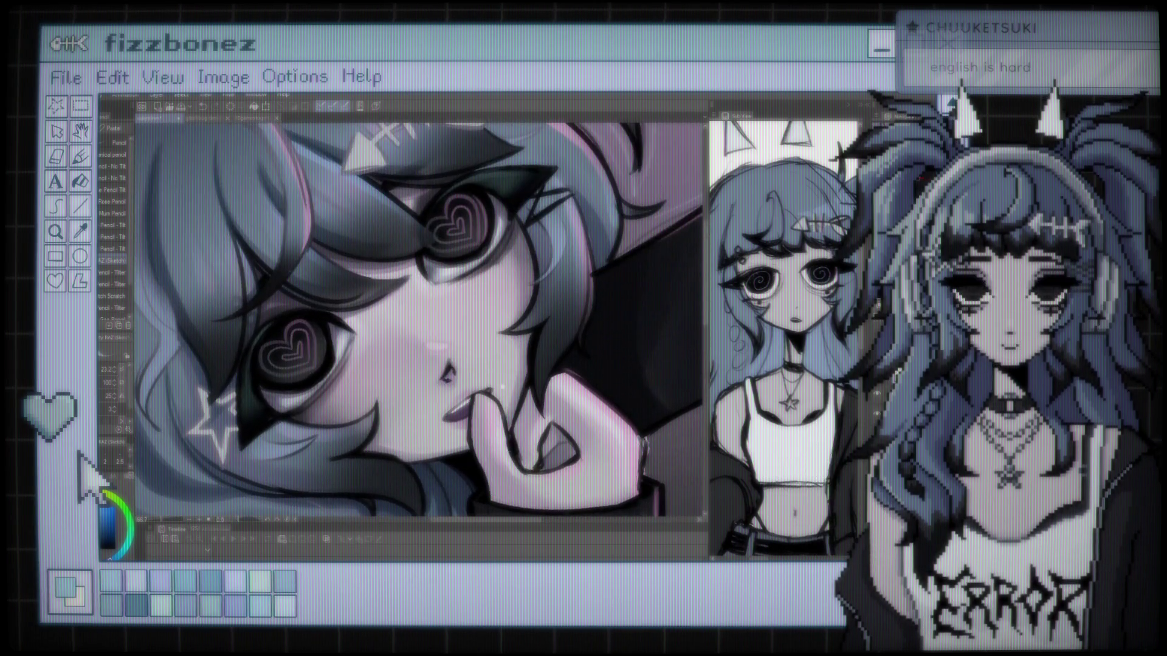
Pan to another area of the illustration and switch to the Eraser tool.
drag(236, 292, 296, 432)
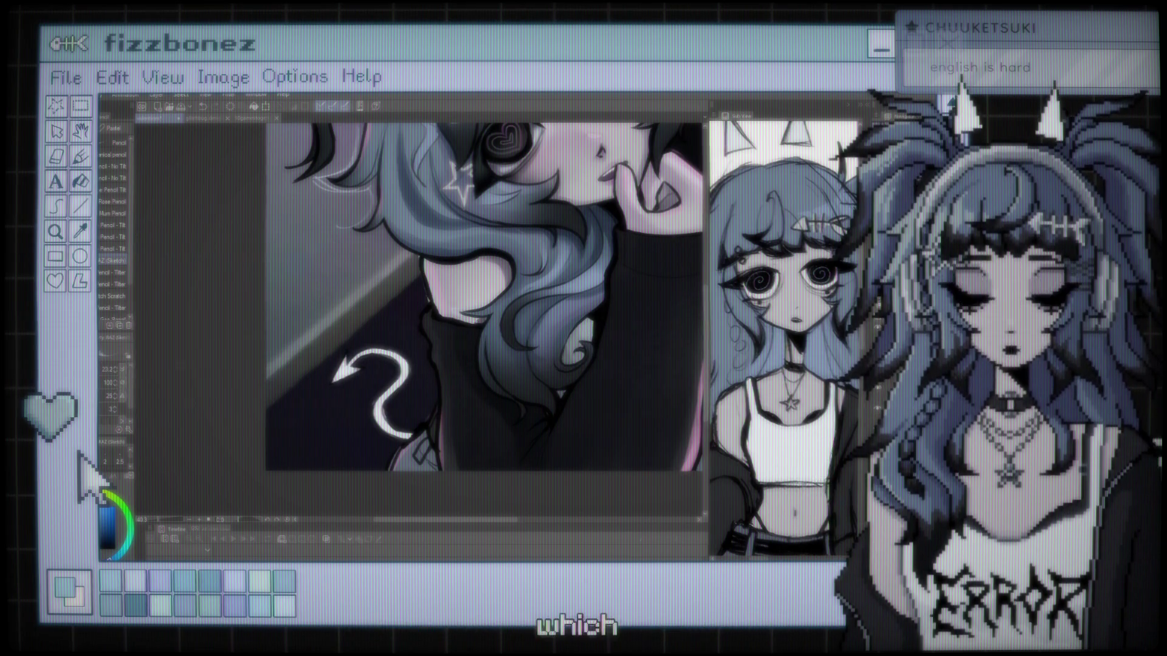
key(e)
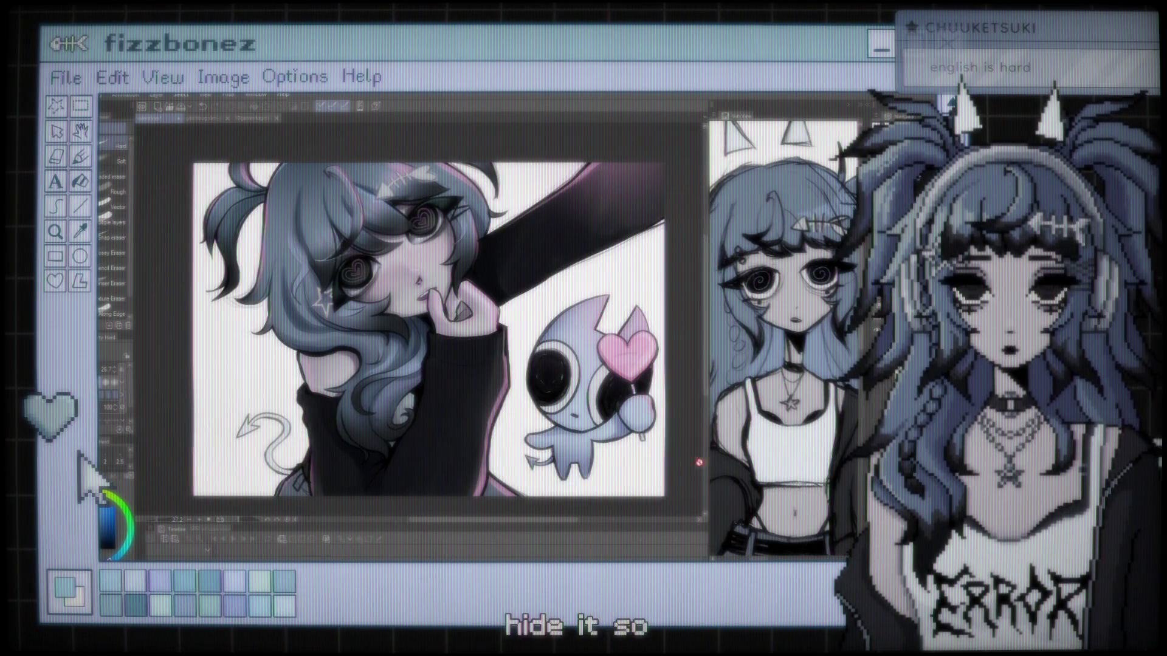
scroll(429, 339, down, 1)
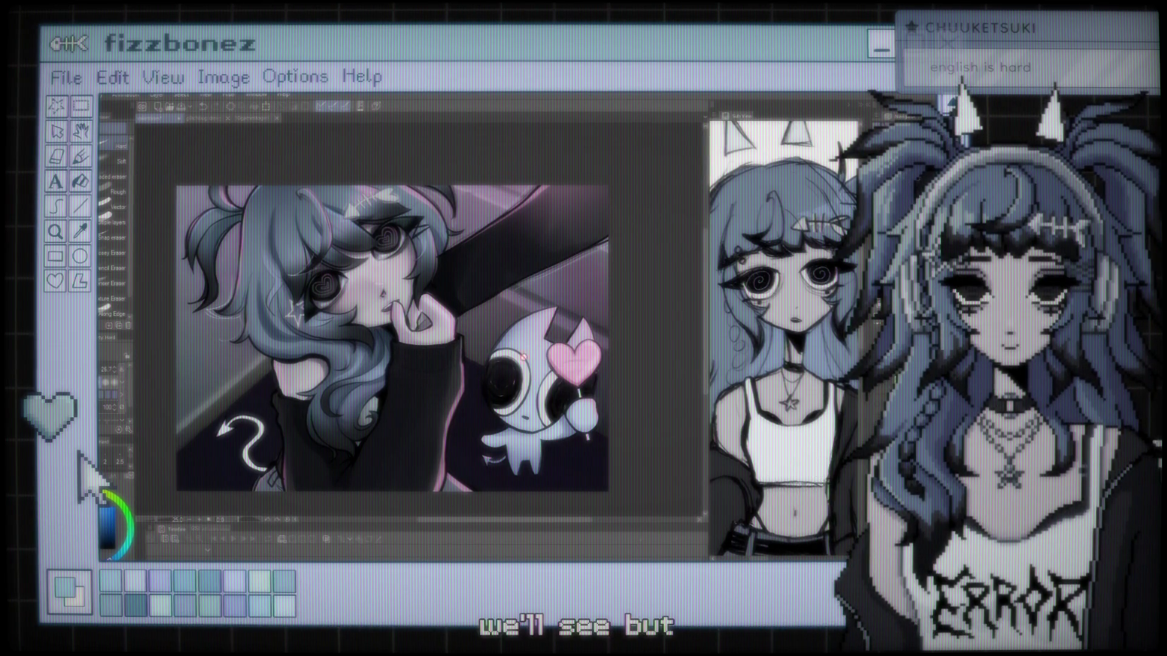
scroll(591, 299, up, 2)
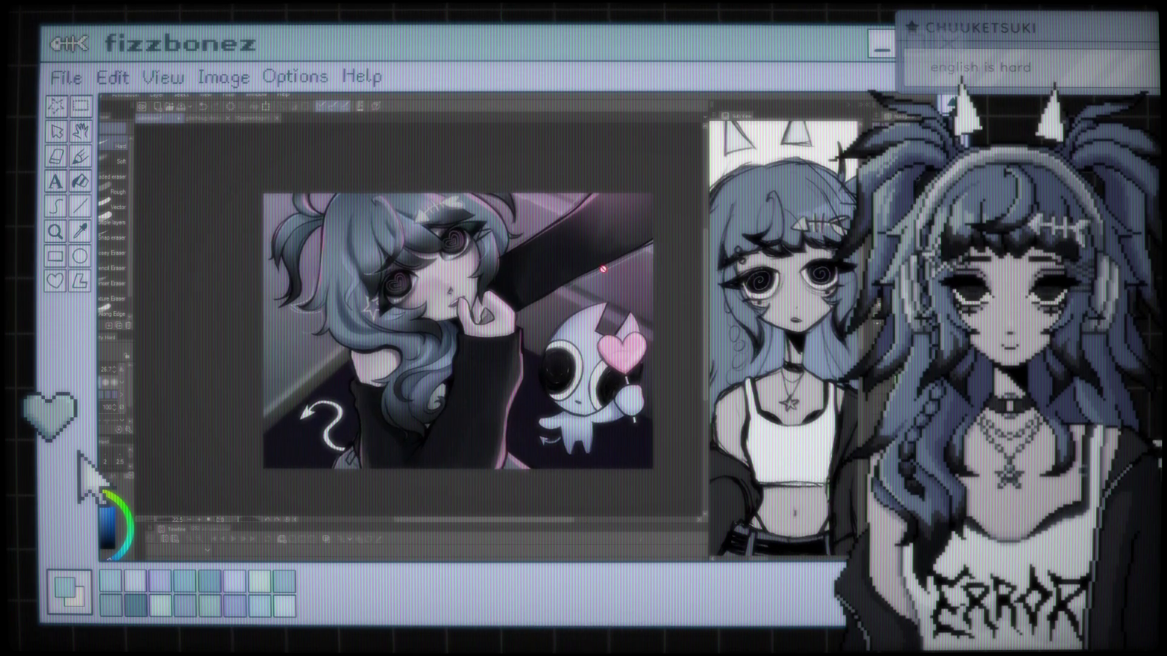
scroll(574, 267, up, 3)
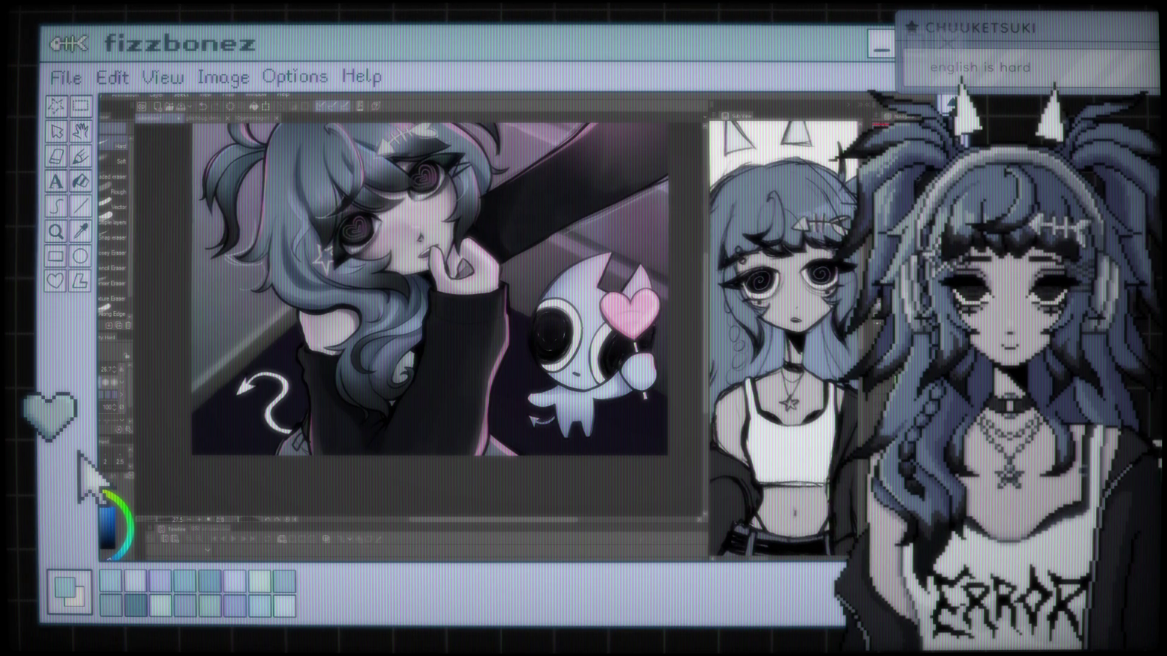
Sample the heart lollipop's pink and airbrush a soft magenta glow behind the creature and sleeve.
key(i)
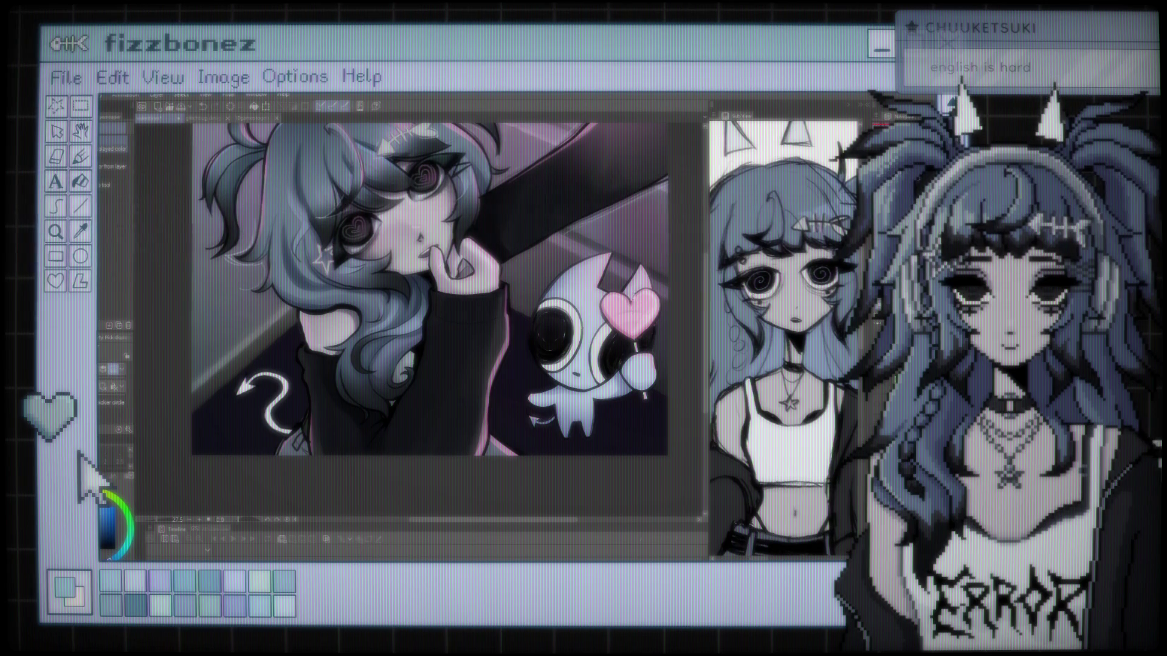
key(ctrl+z)
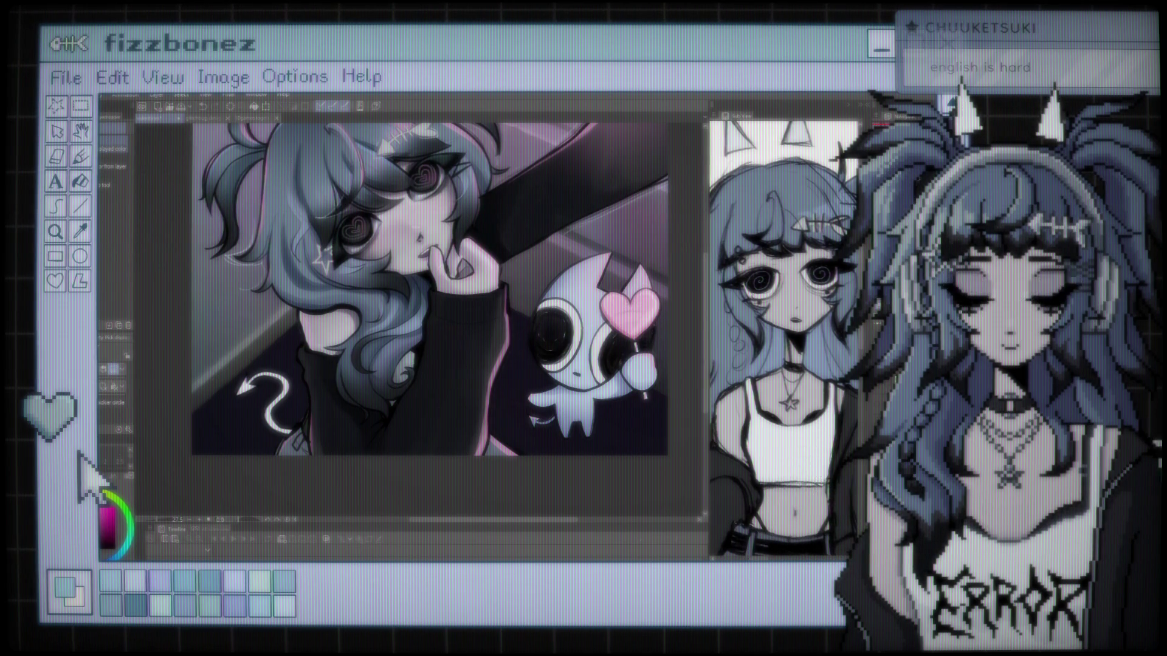
key(b)
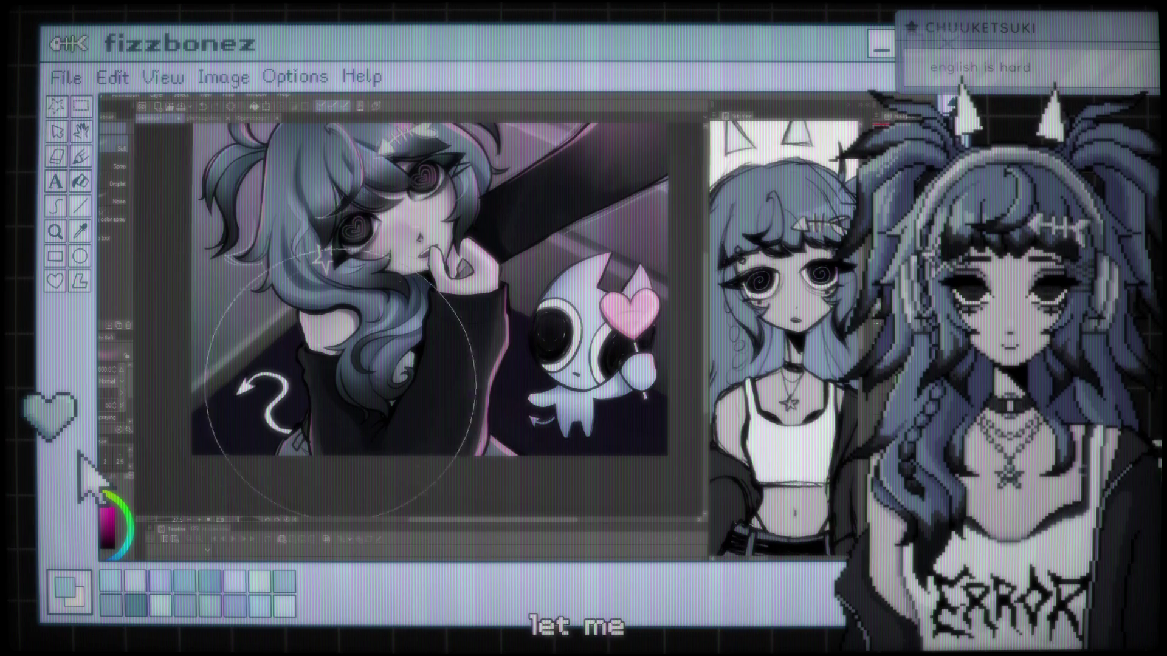
mouse_move(584, 510)
mouse_down()
mouse_move(547, 426)
mouse_move(517, 413)
mouse_move(419, 425)
mouse_up()
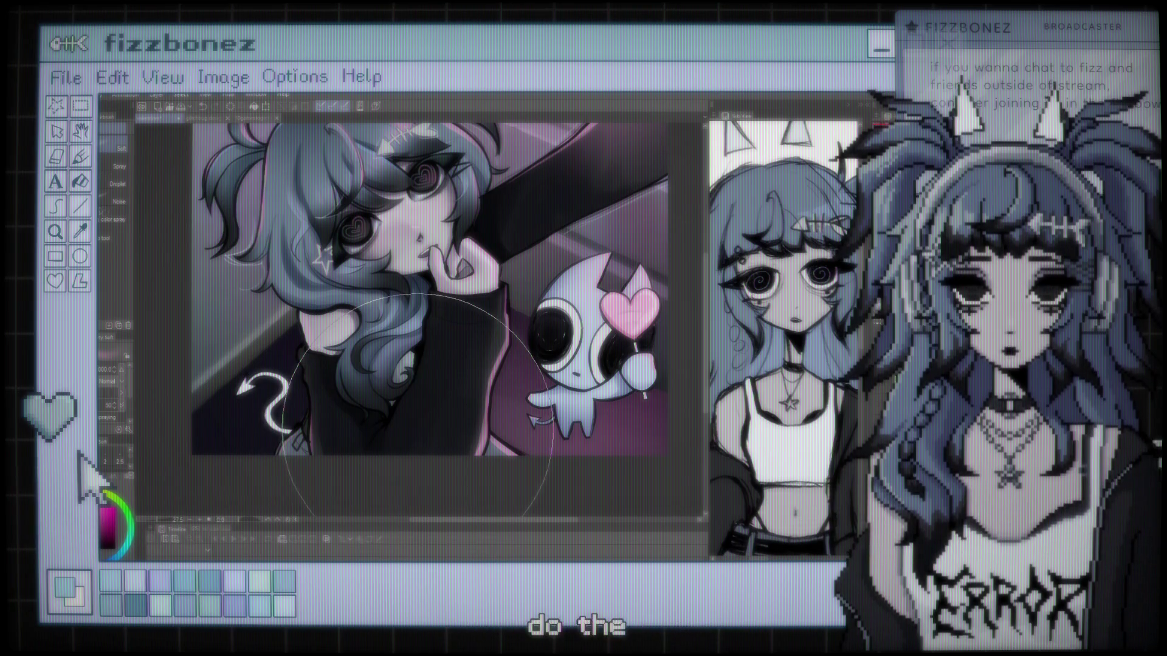
scroll(418, 406, down, 3)
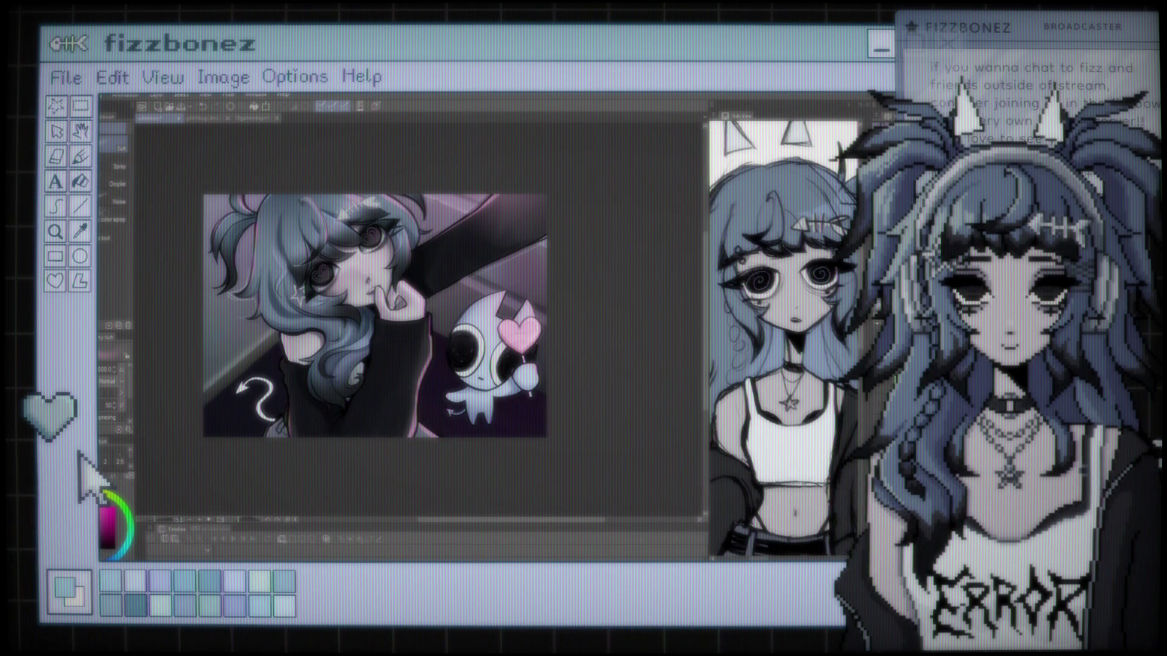
key(ctrl+z)
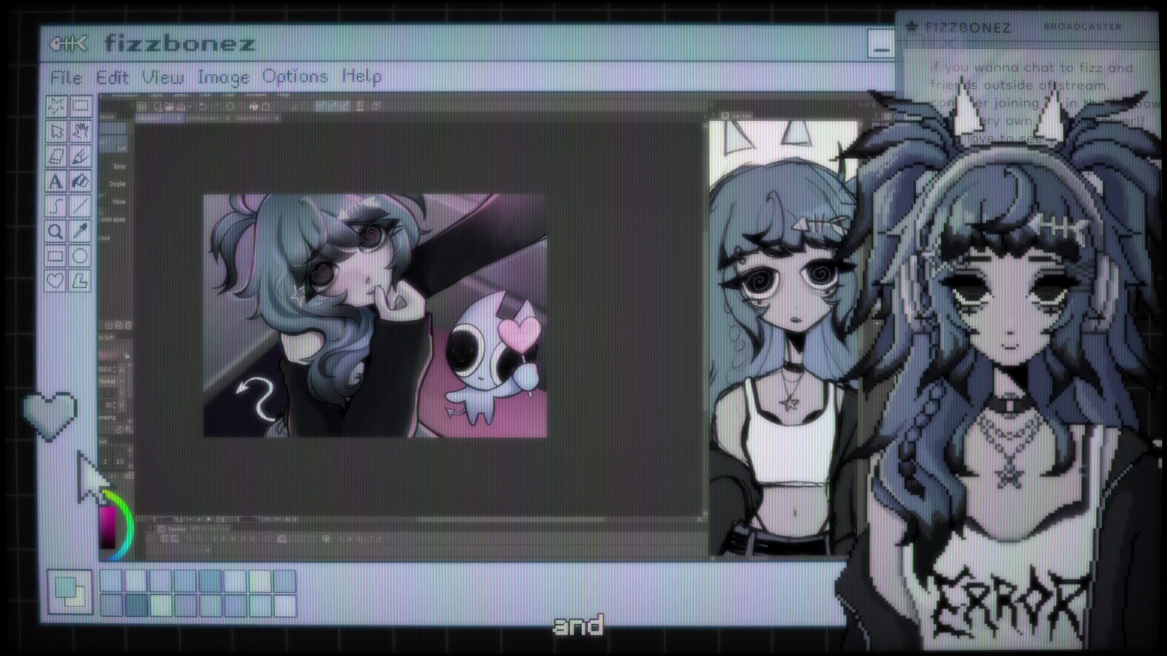
key(ctrl+y)
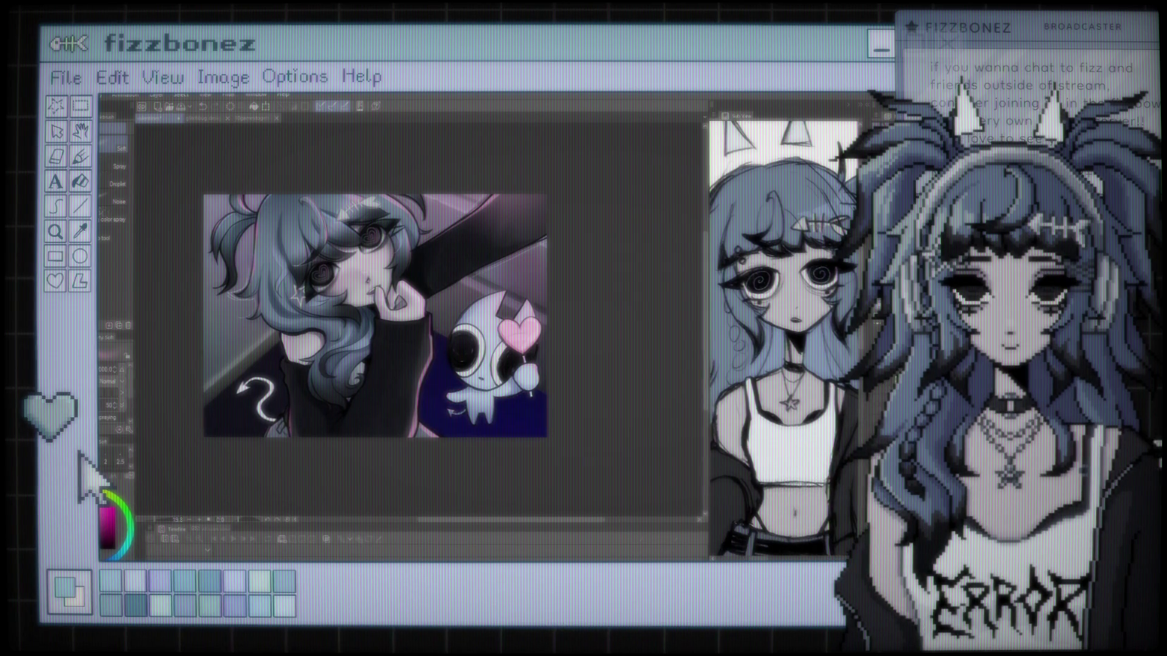
key(ctrl+z)
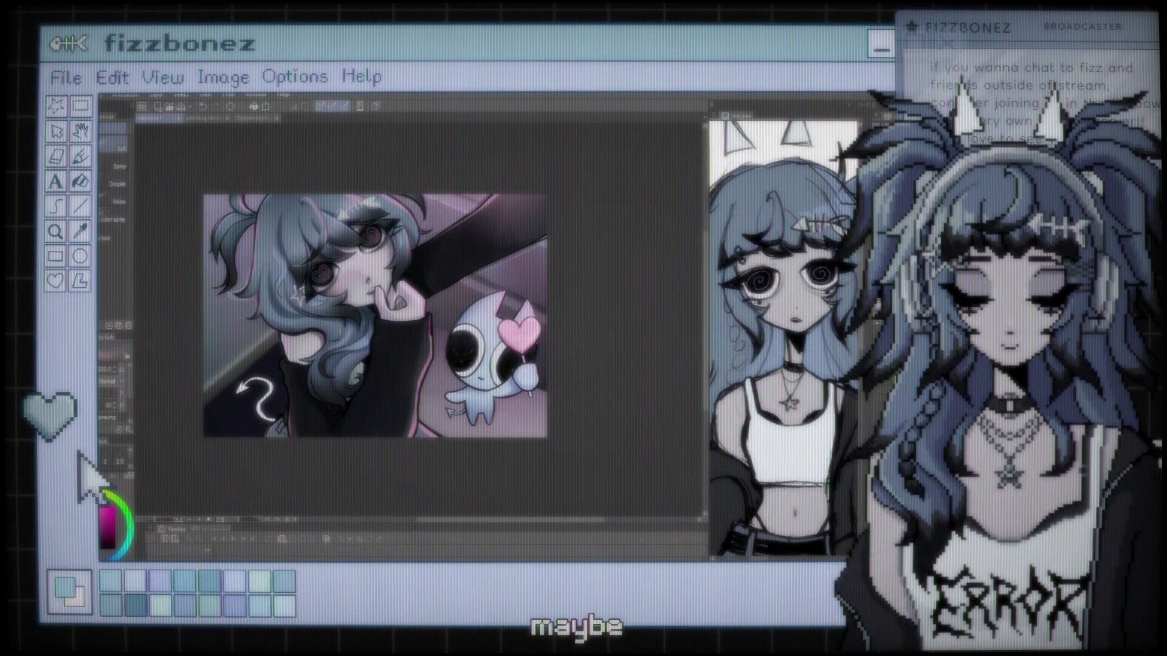
key(ctrl+y)
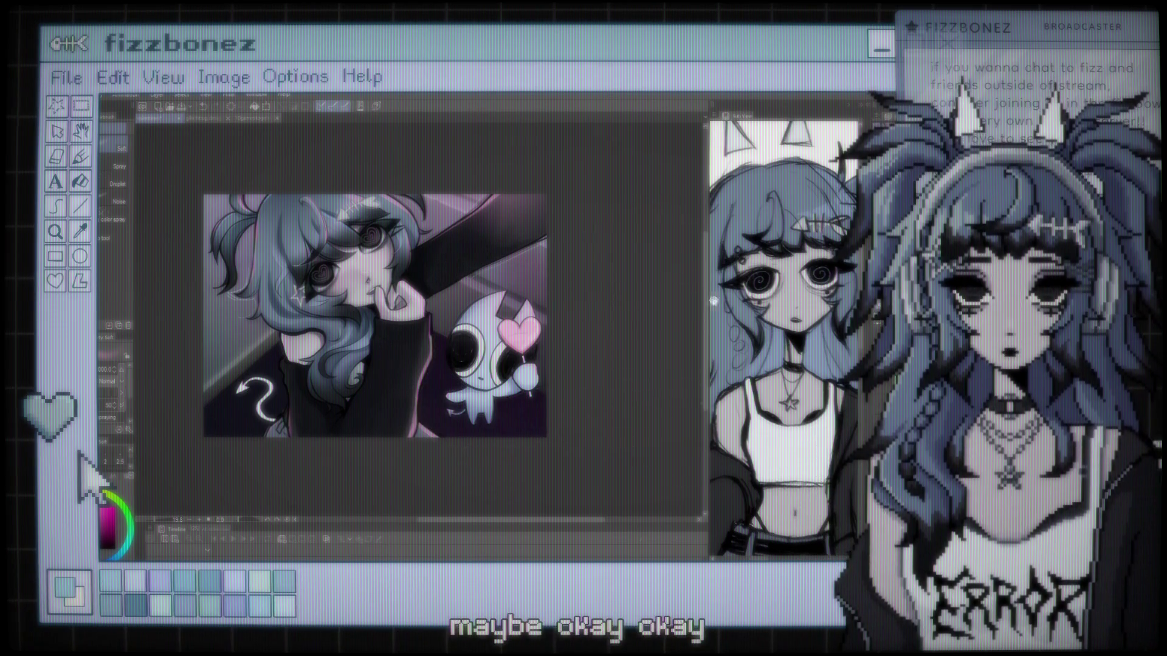
scroll(426, 316, up, 3)
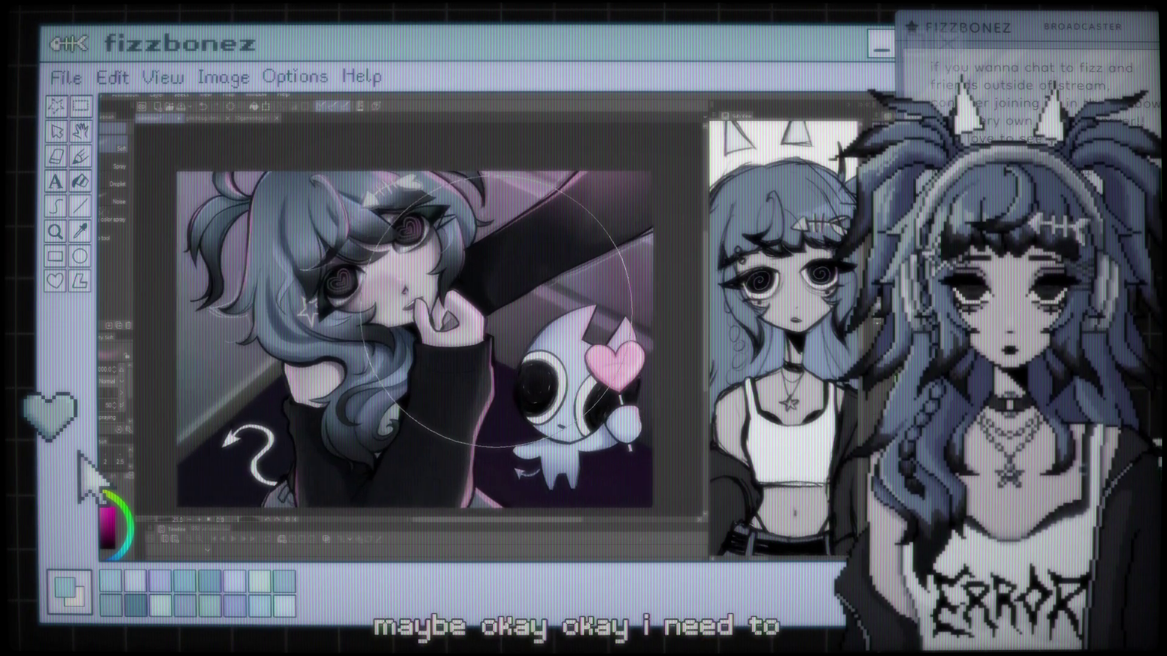
scroll(425, 340, down, 3)
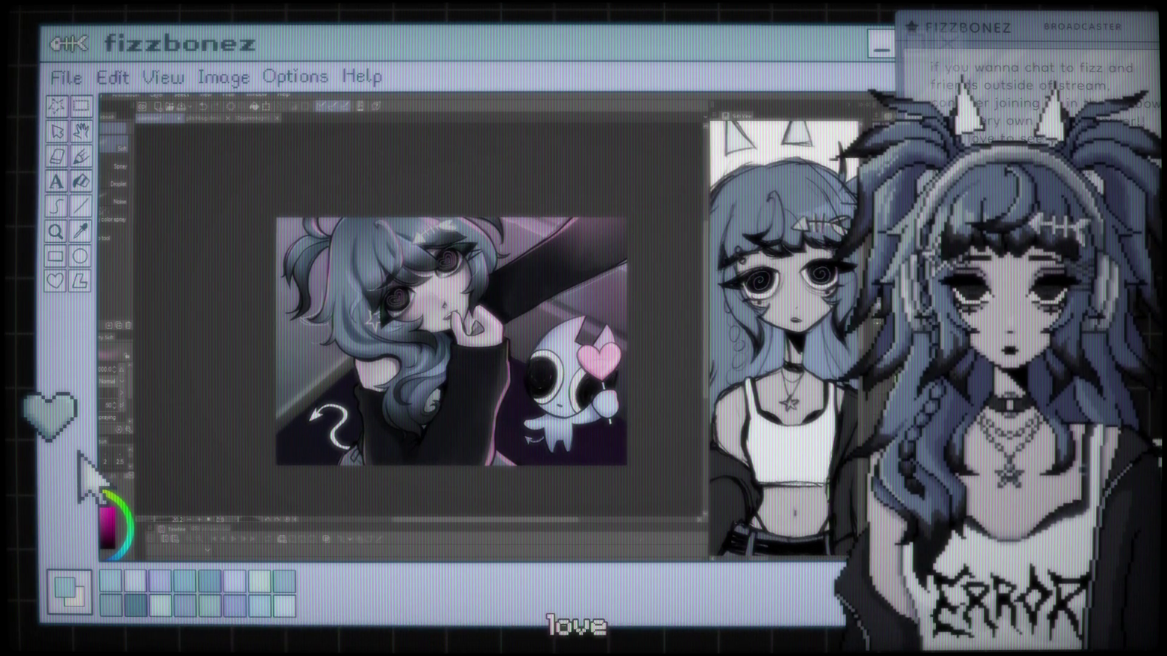
Hide the dark background layer, then zoom around to review the girl and creature on white.
key(ctrl+z)
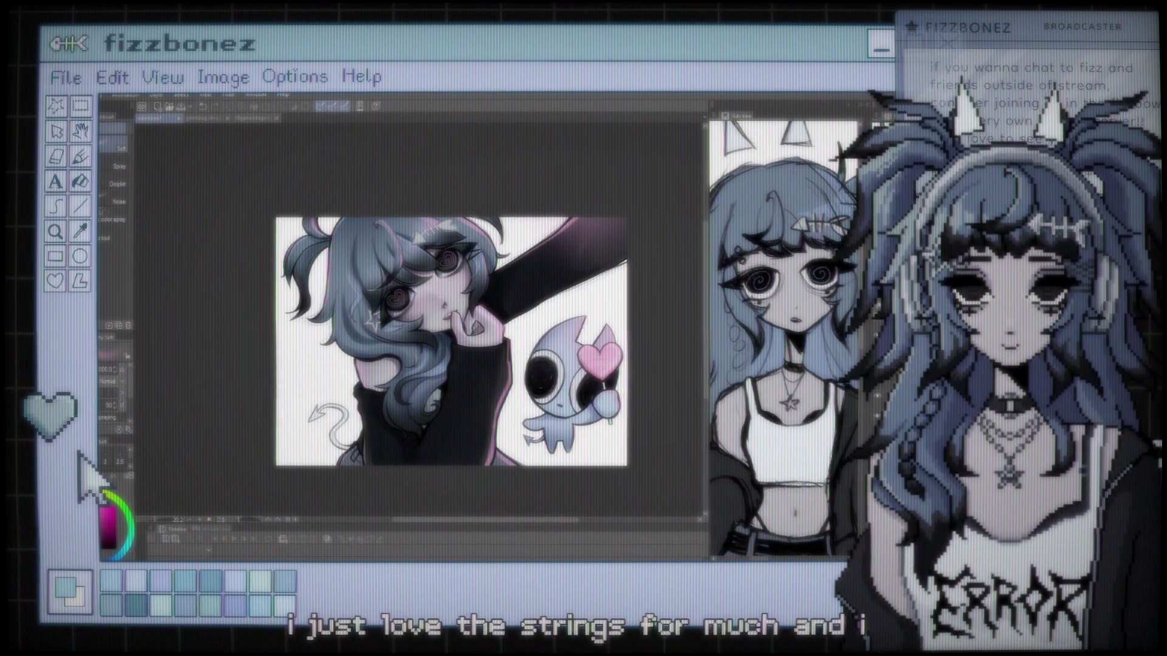
scroll(504, 361, up, 3)
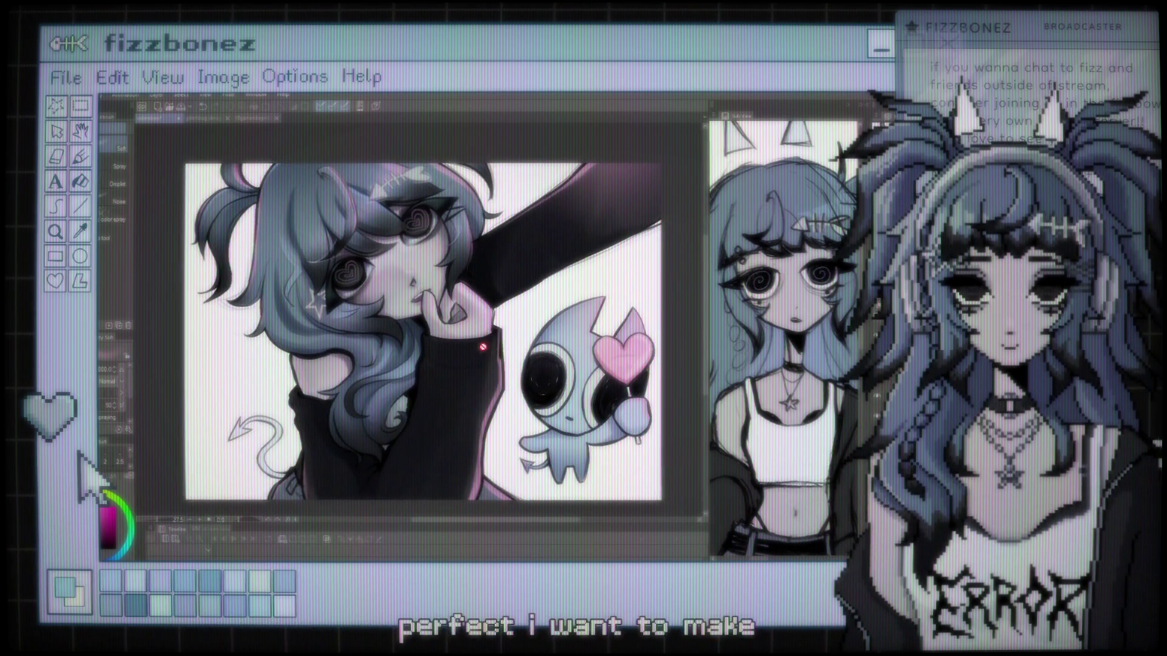
scroll(505, 362, down, 1)
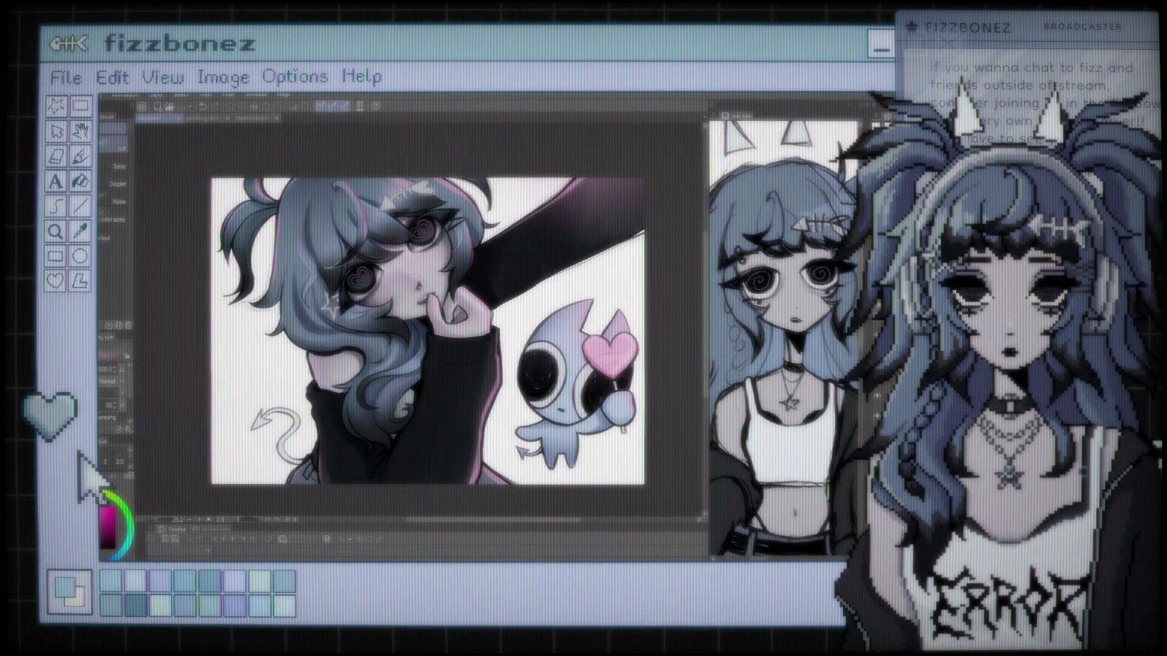
scroll(497, 280, up, 2)
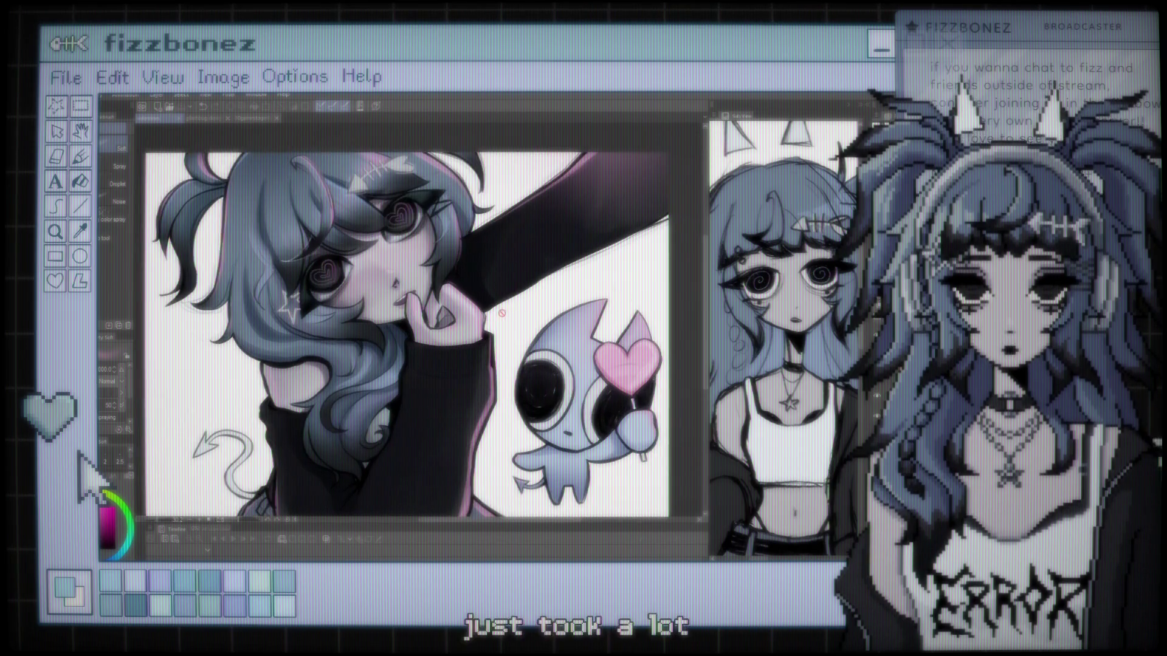
scroll(434, 322, right, 1)
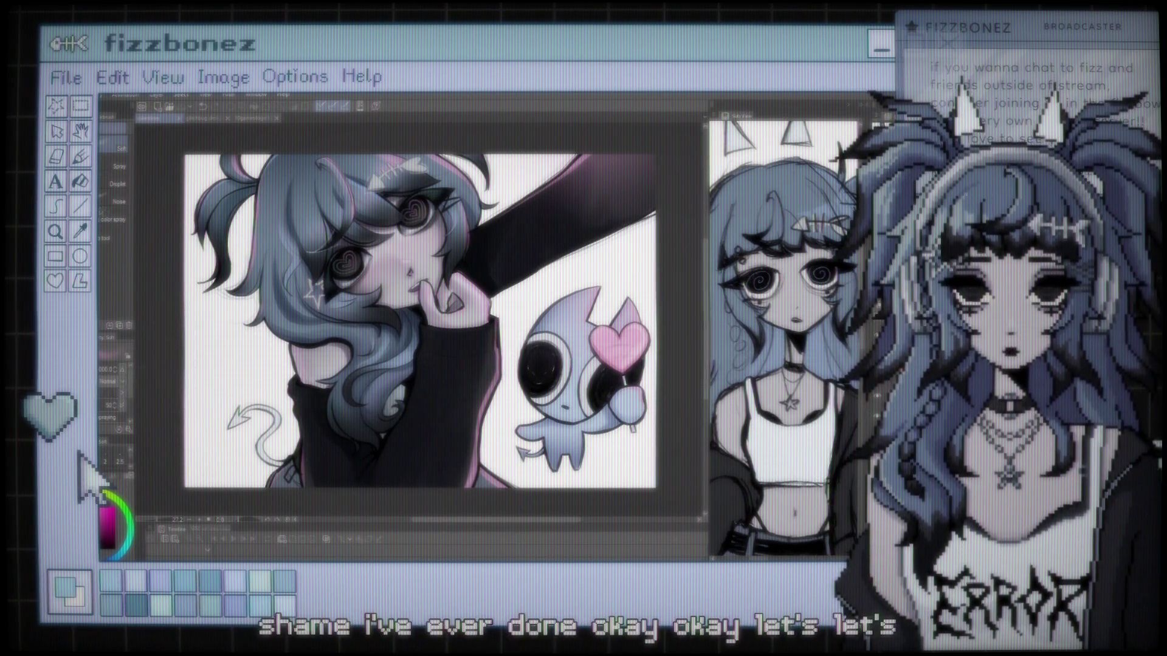
scroll(420, 322, up, 1)
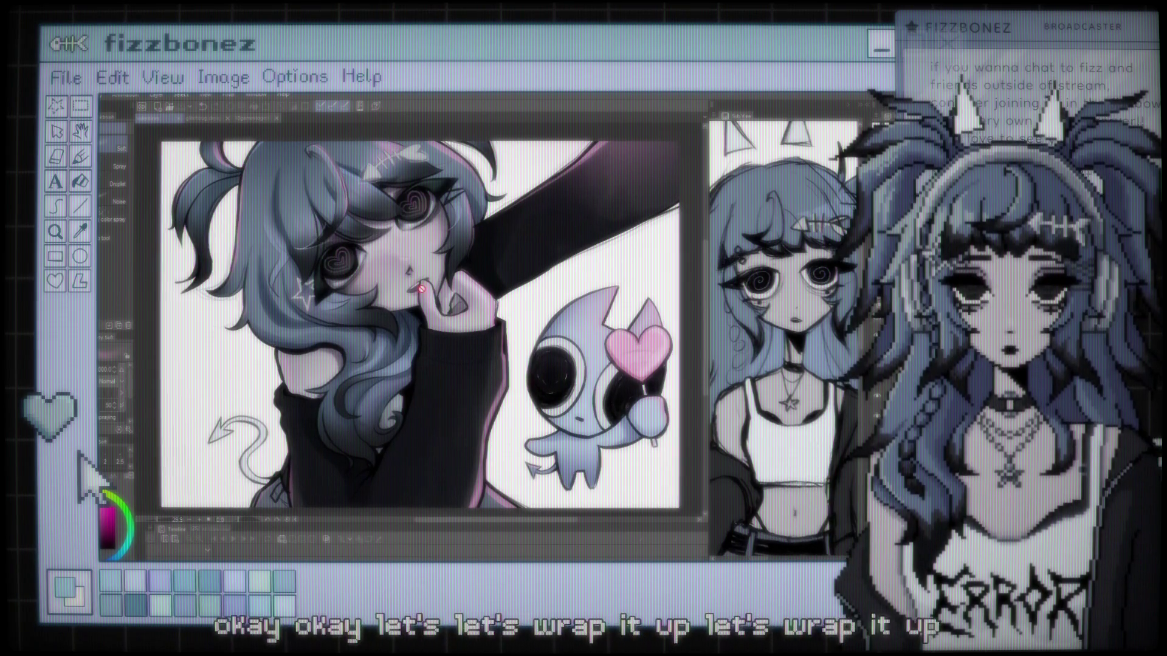
scroll(420, 322, down, 1)
scroll(428, 286, down, 1)
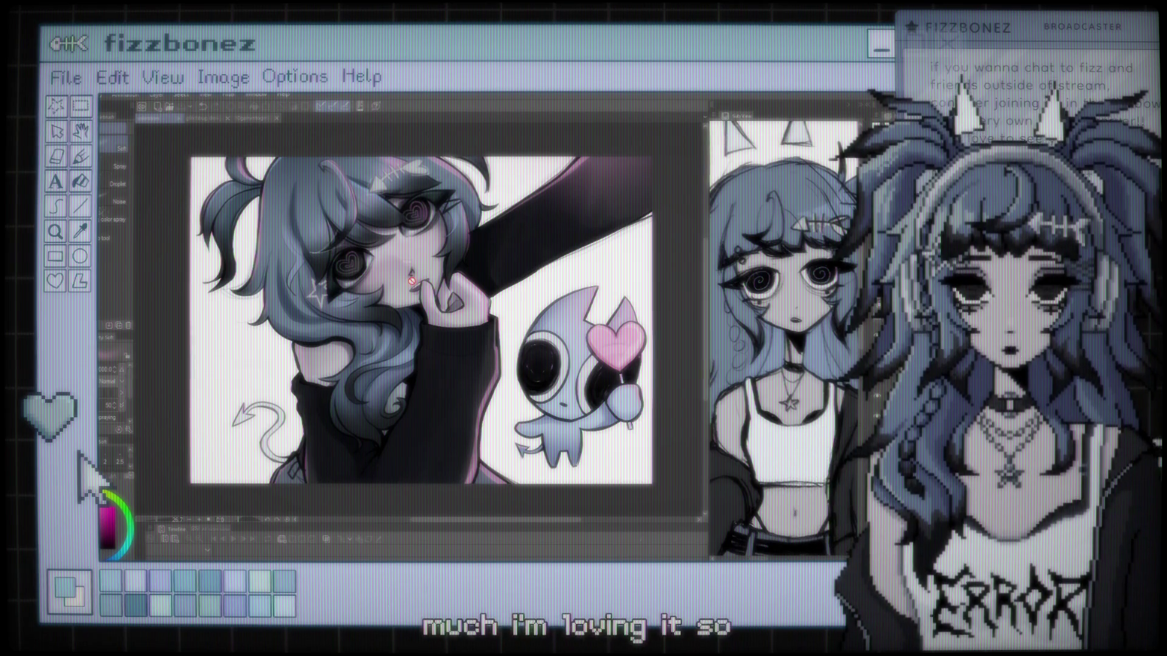
scroll(400, 346, up, 1)
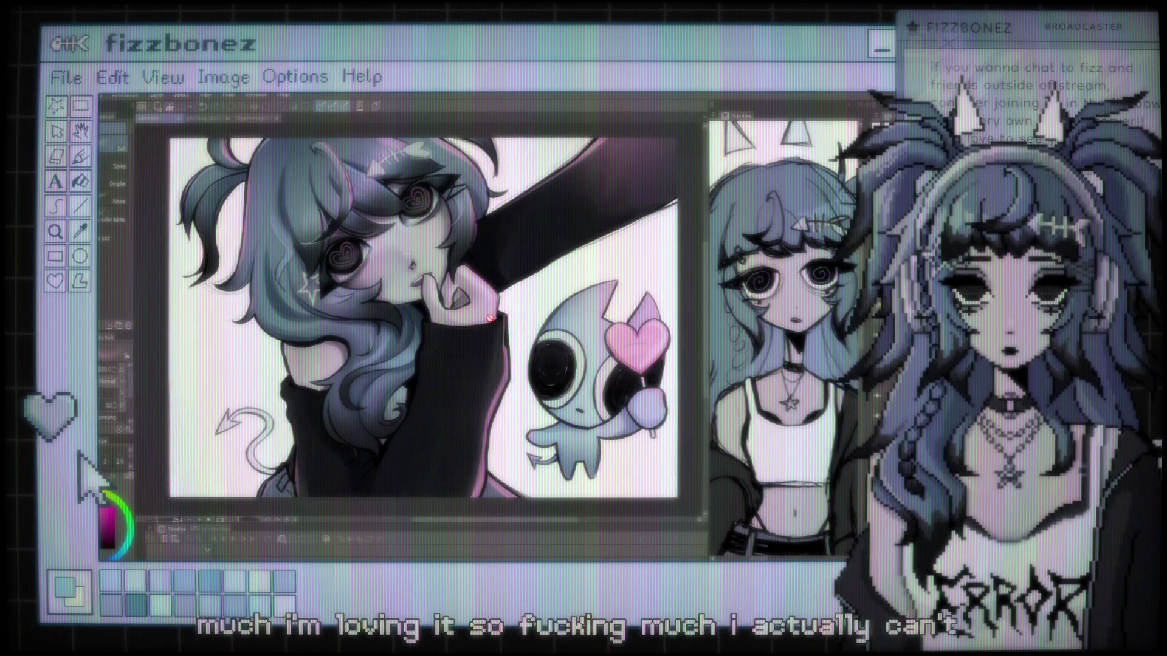
scroll(490, 317, up, 1)
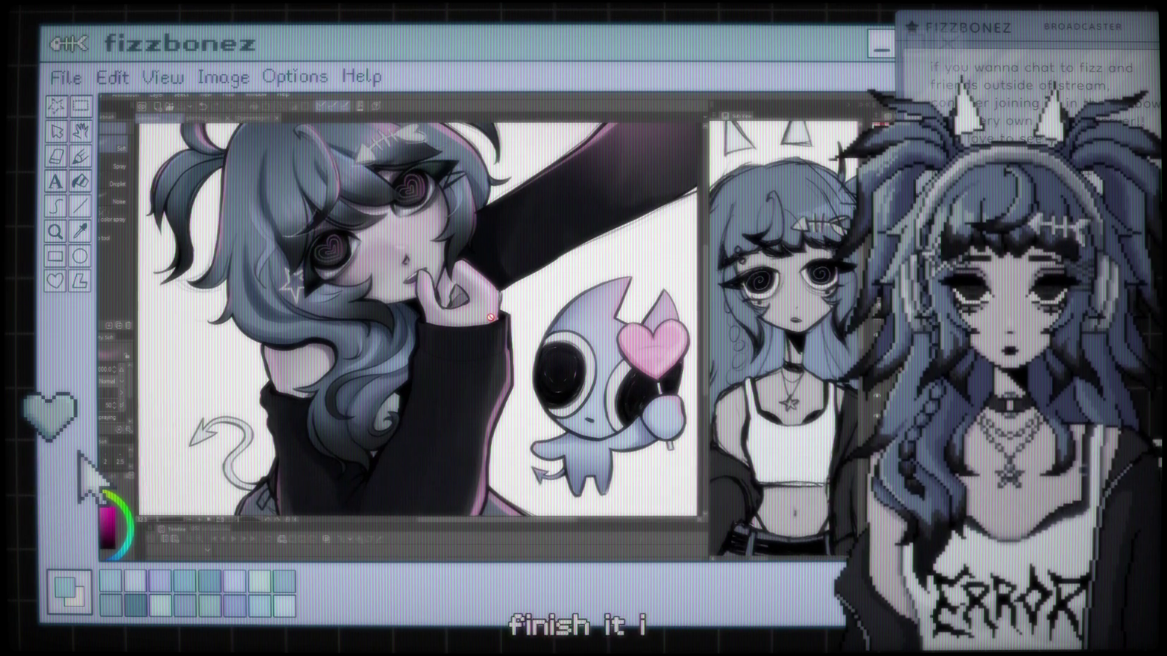